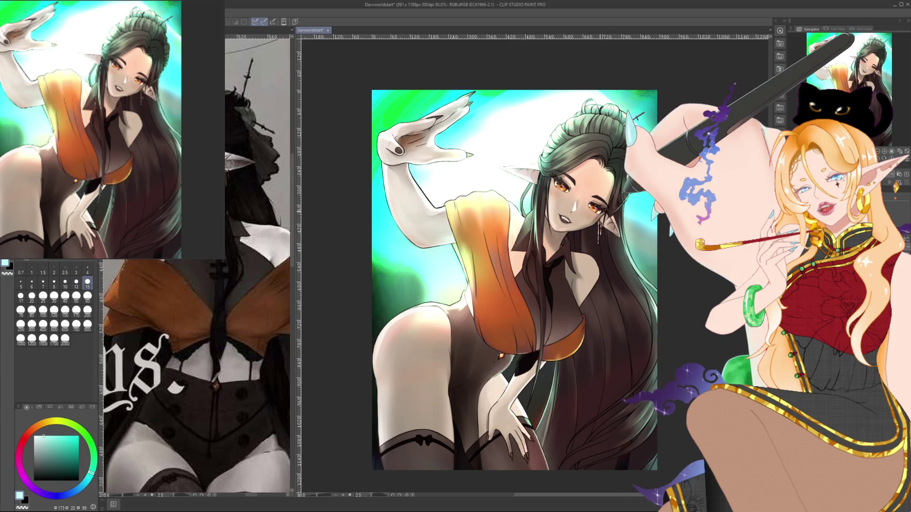
- Switch to a size 60 brush and zoom out, then back to 100% on the elf artwork
left_click_drag(624, 177, 599, 176)
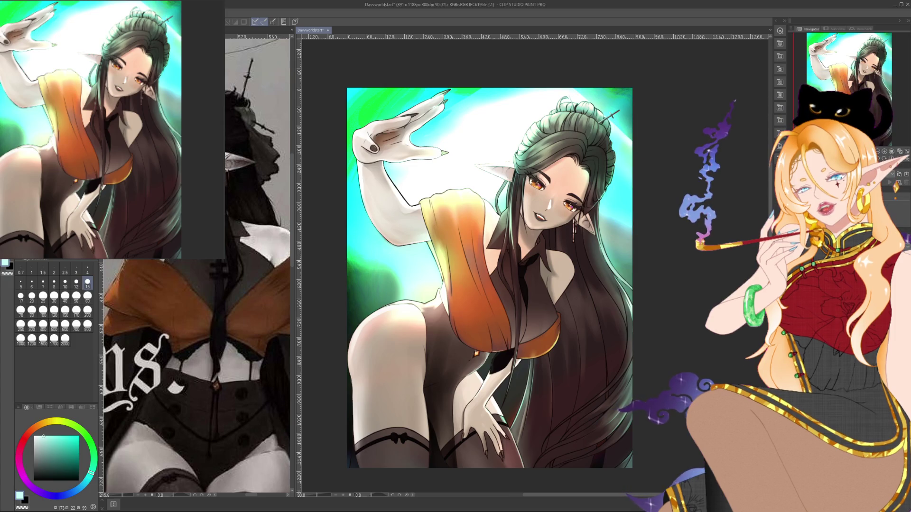
left_click(88, 297)
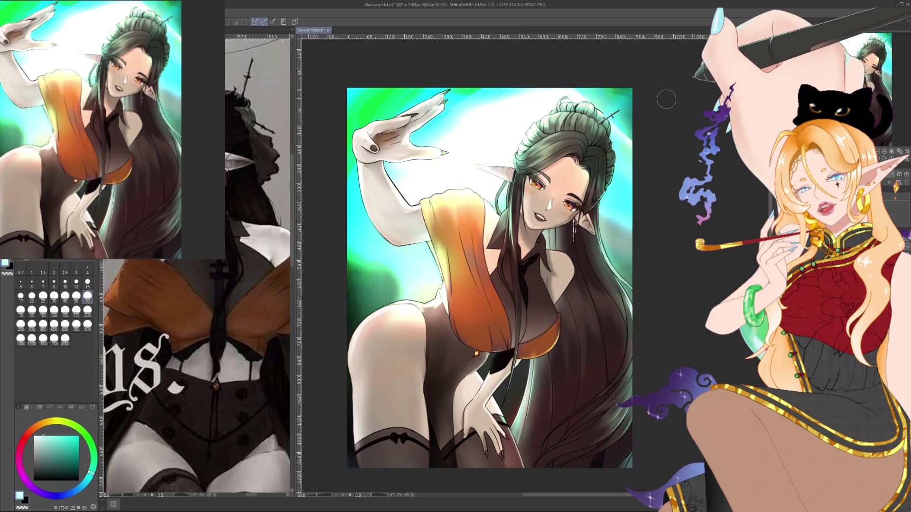
key("ctrl+minus")
key("ctrl+minus")
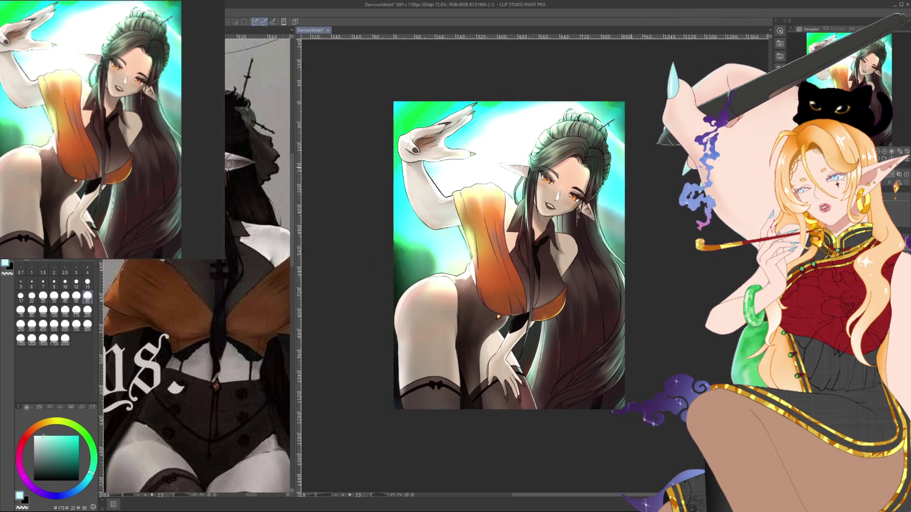
key("ctrl+plus")
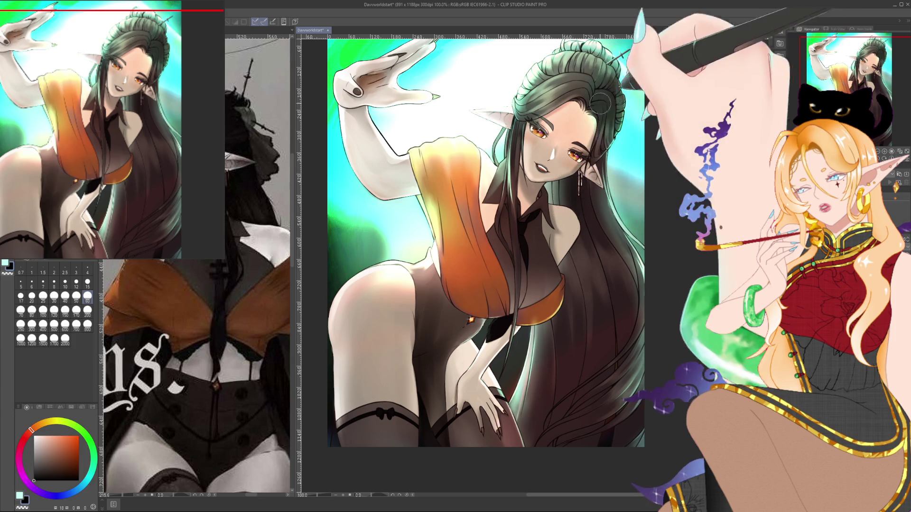
scroll(635, 76, "down", 3)
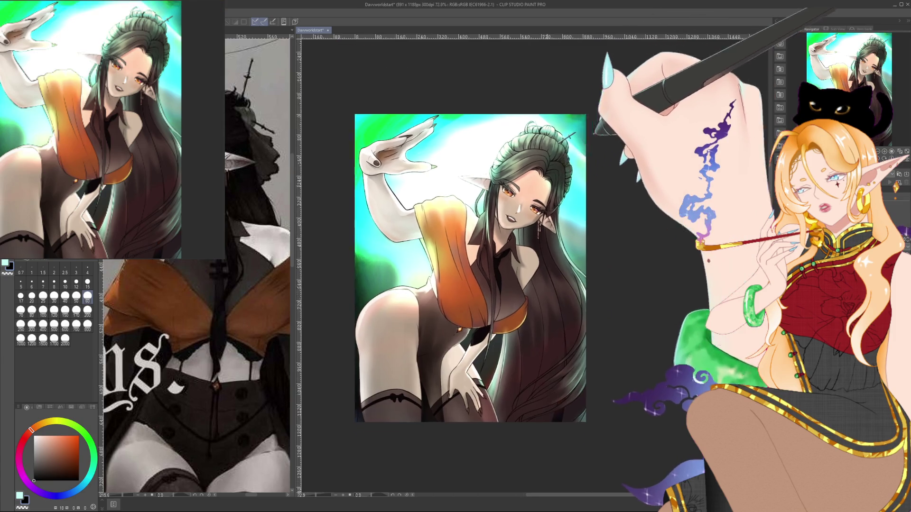
scroll(550, 182, "up", 3)
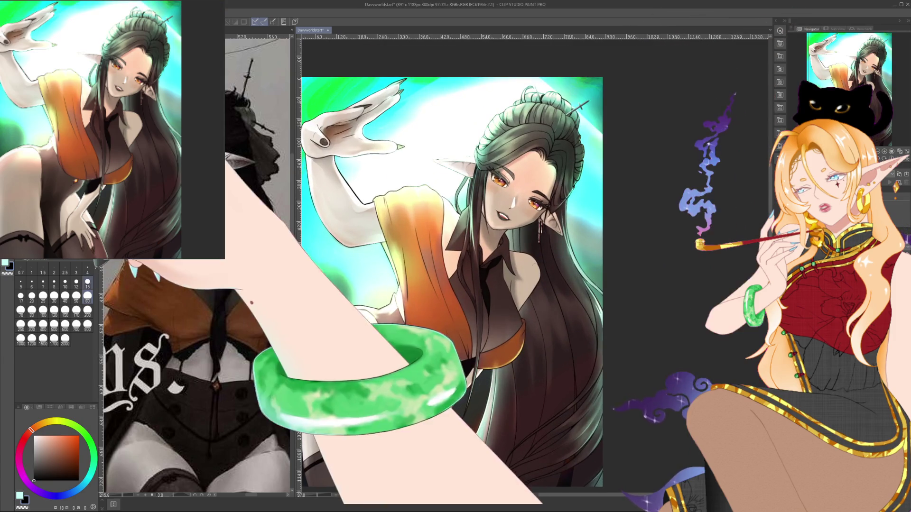
- Return to a size 15 brush, try size 7, then go back to size 15
left_click(87, 283)
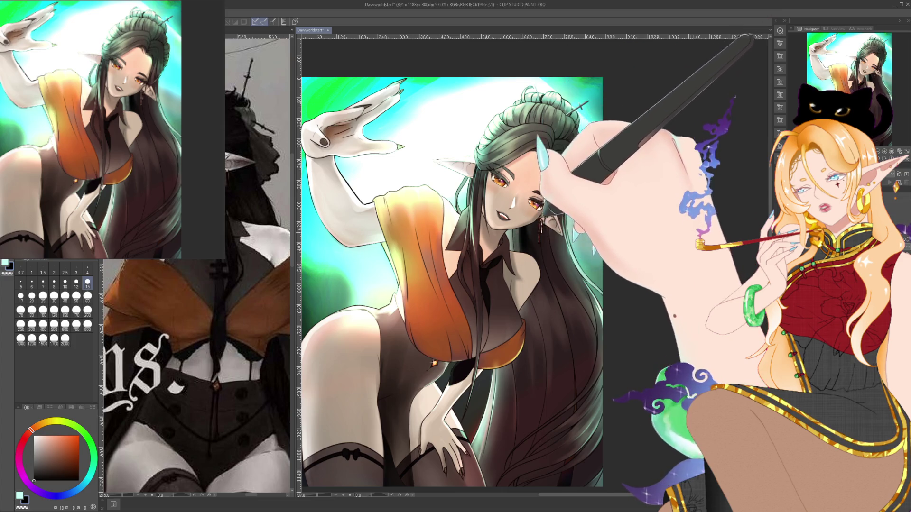
scroll(536, 266, "down", 3)
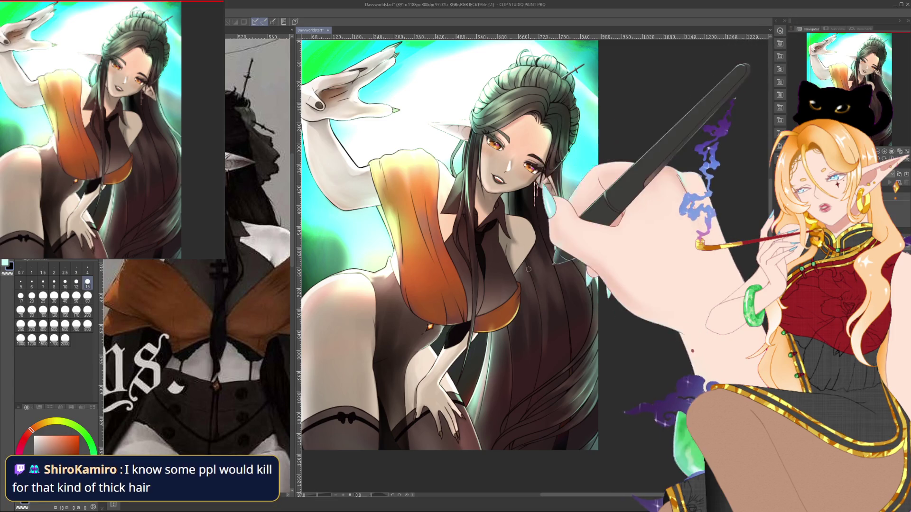
key("bracketleft")
key("bracketleft")
key("bracketleft")
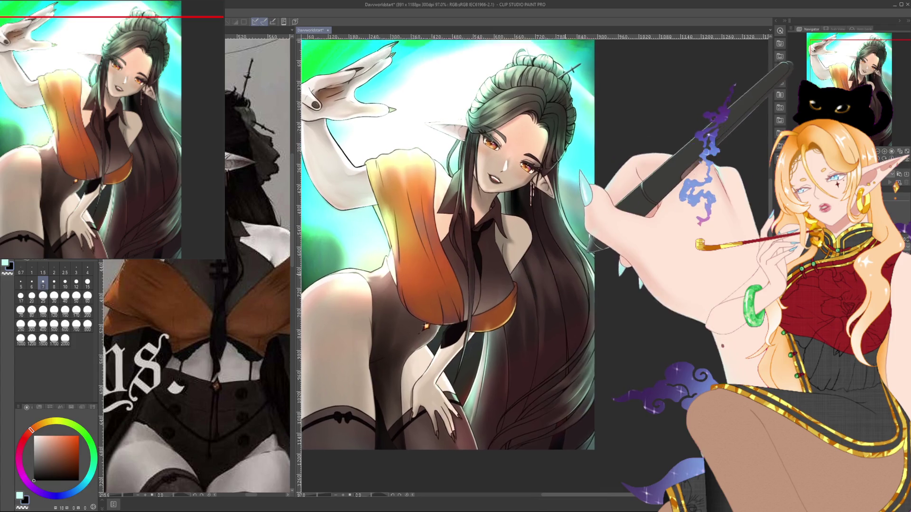
key("bracketright")
key("bracketright")
key("bracketright")
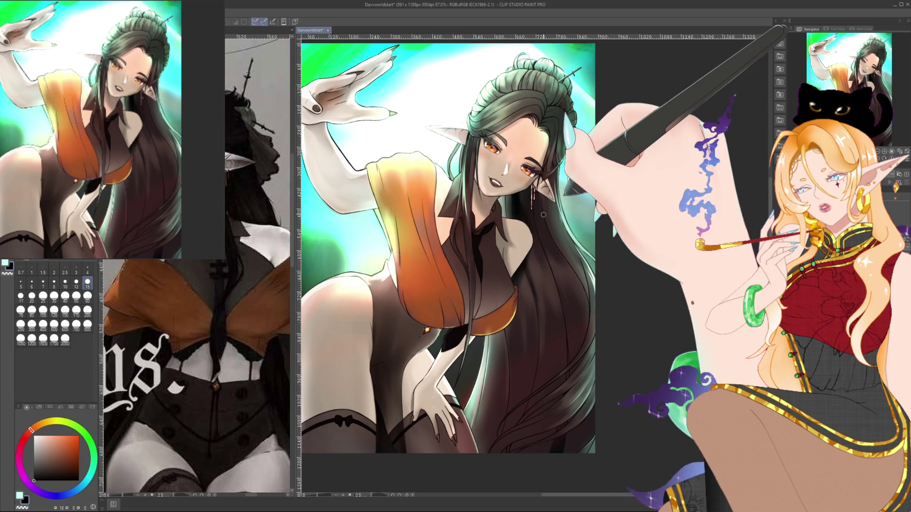
scroll(544, 214, "down", 2)
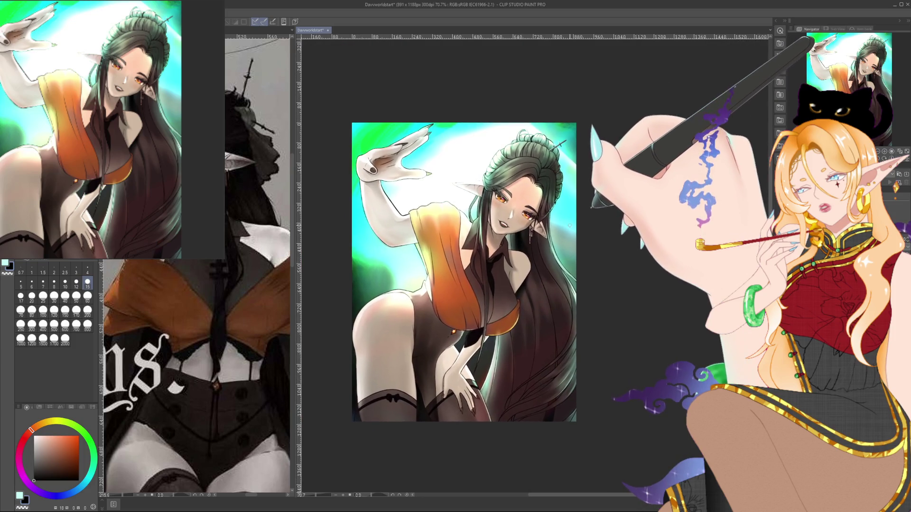
scroll(571, 225, "up", 2)
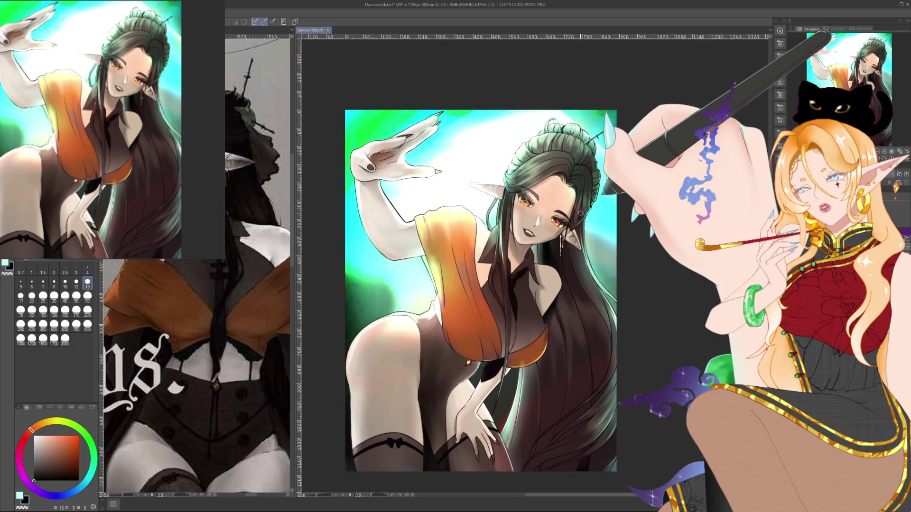
scroll(650, 361, "up", 2)
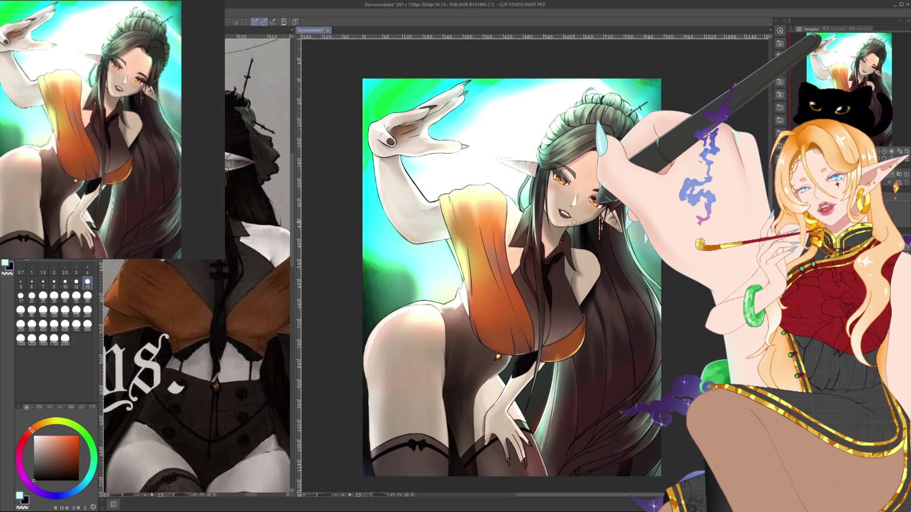
- Switch to the light teal main colour and pick a fine size 8 brush
key("x")
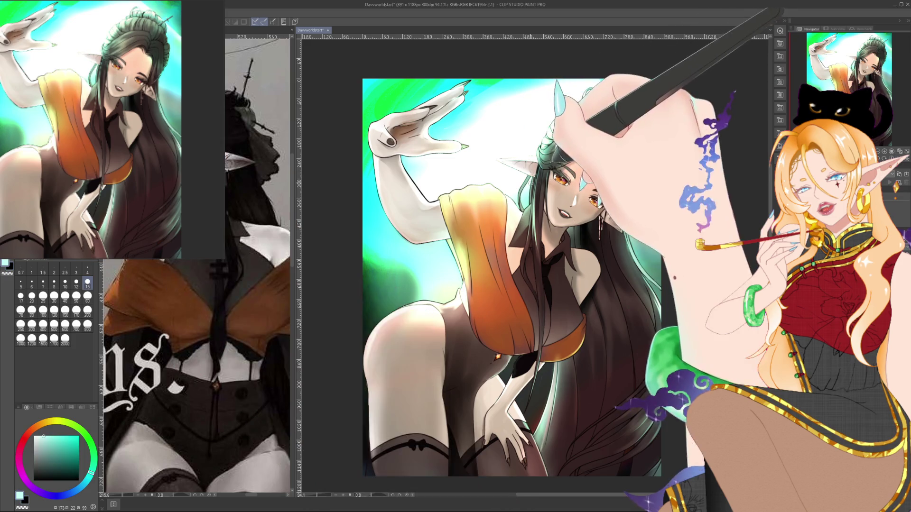
left_click(54, 283)
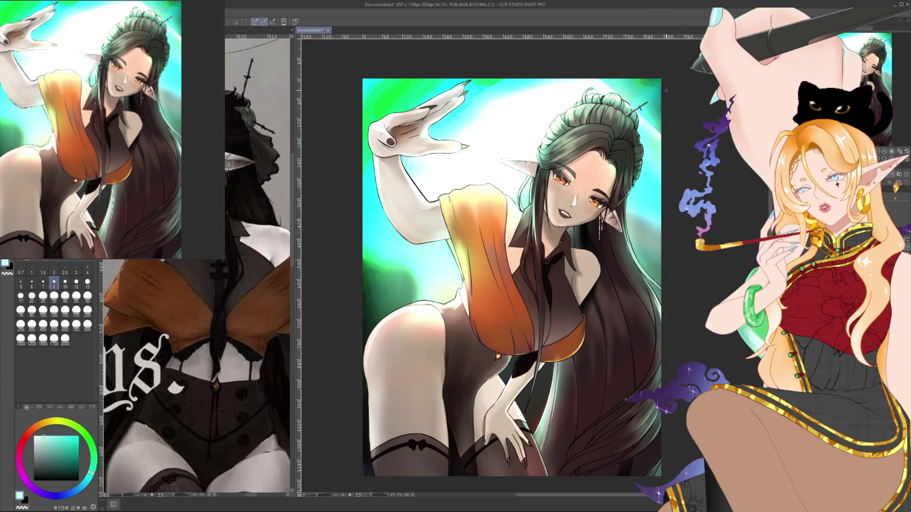
left_click_drag(666, 90, 656, 85)
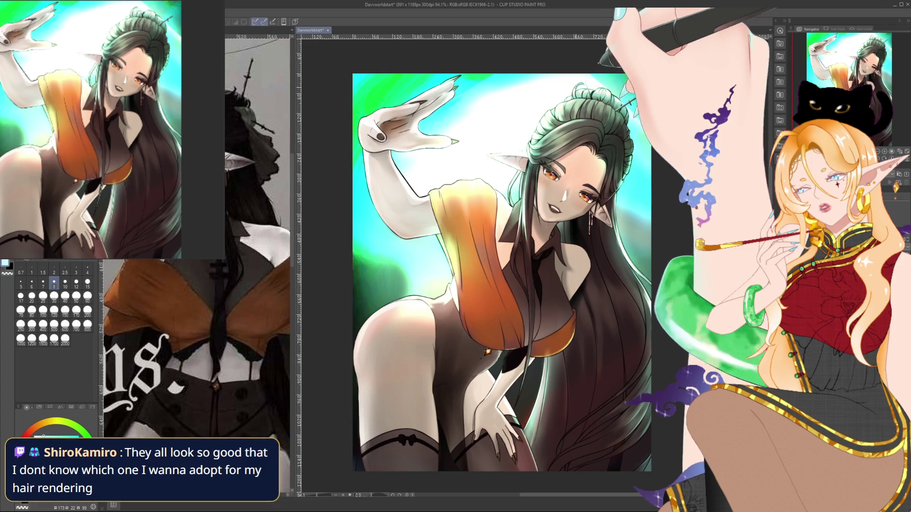
key("ctrl+minus")
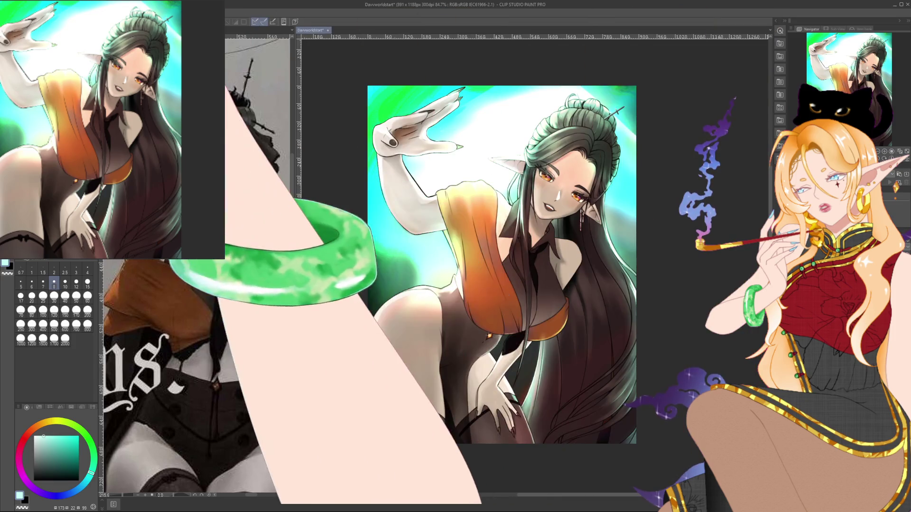
key("ctrl+alt+0")
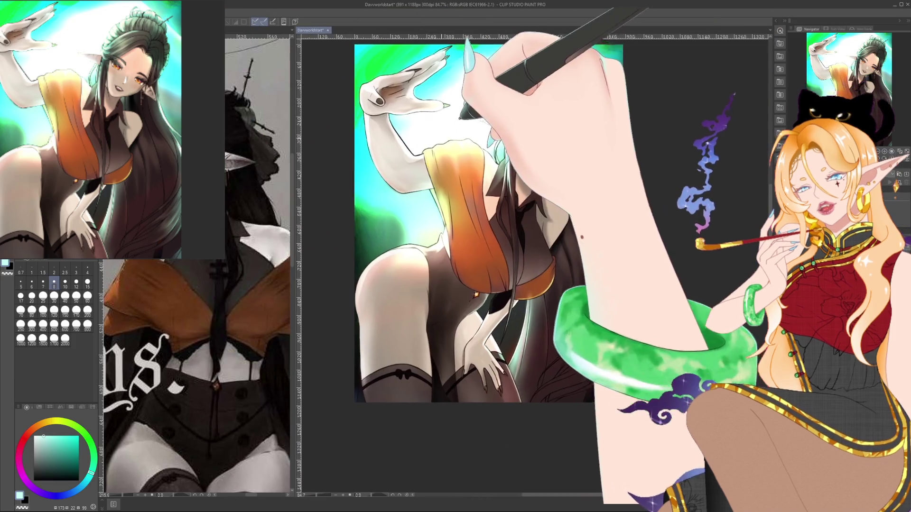
- Try hatching the forehead with a size 60 brush, then undo it
scroll(581, 96, "up", 3)
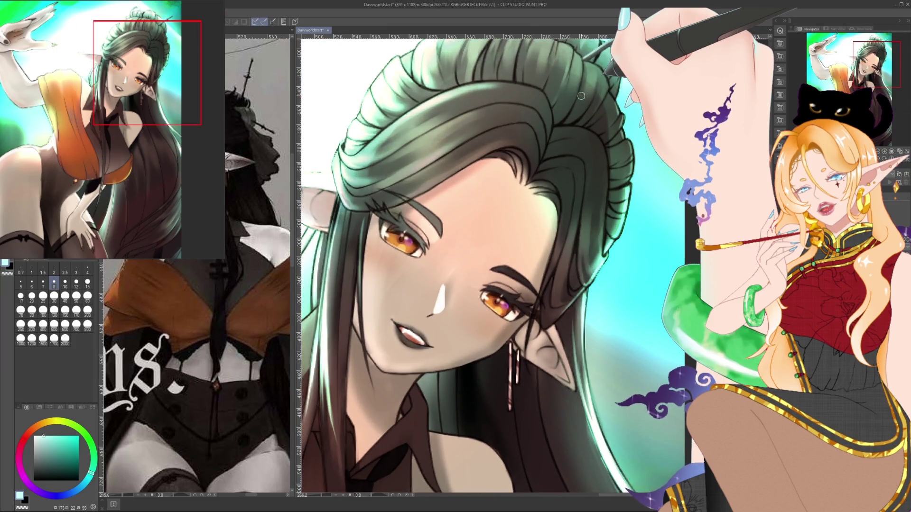
left_click(87, 296)
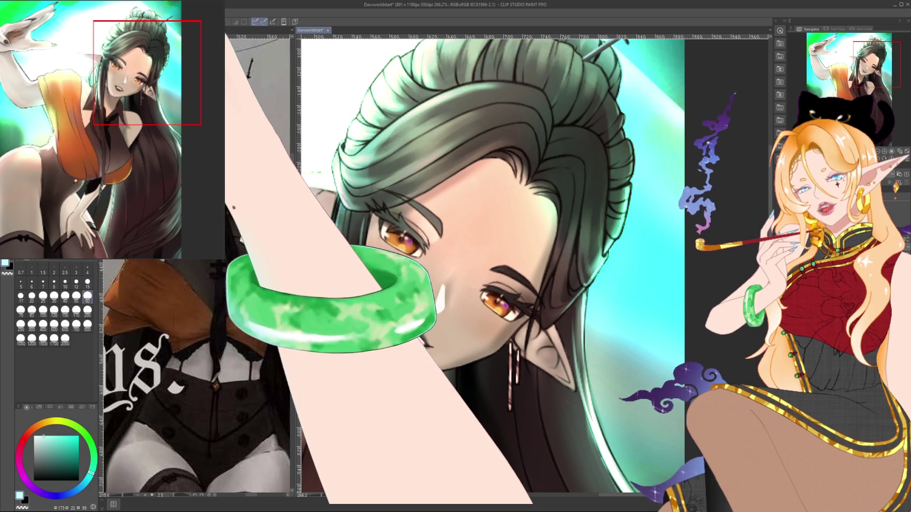
left_click_drag(506, 145, 529, 218)
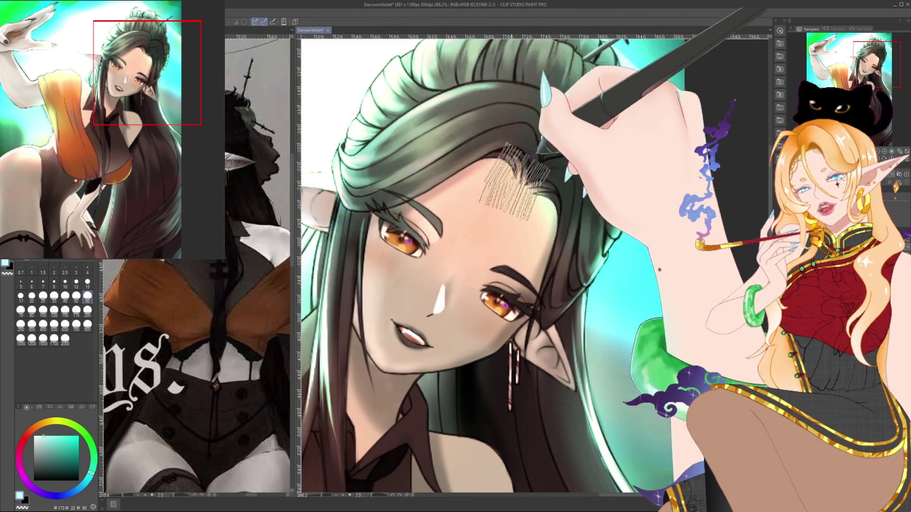
key("ctrl+z")
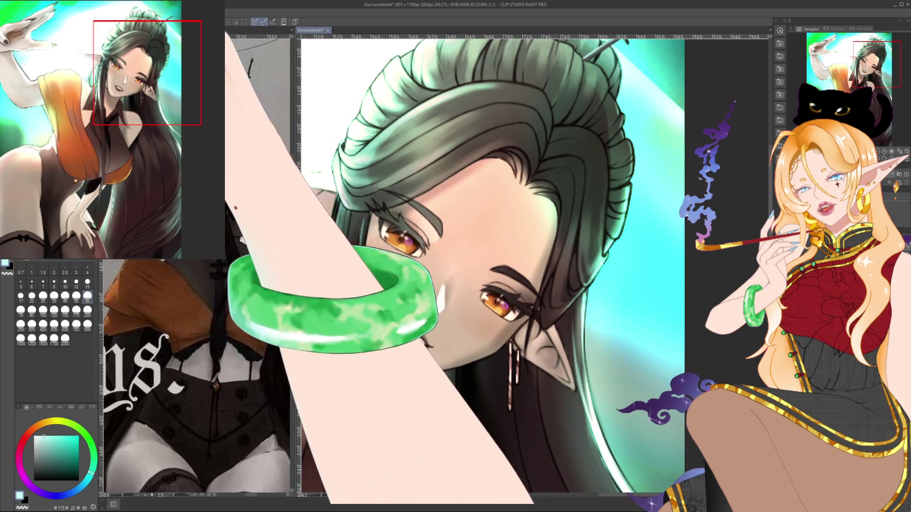
- Pick black and scatter speckles over the hair around the forehead and above the eye
scroll(489, 265, "down", 1)
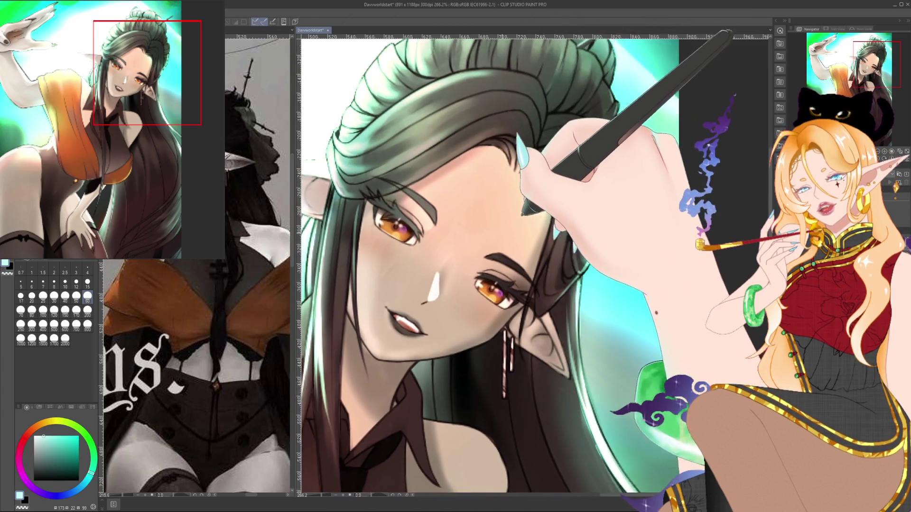
left_click(503, 259, "alt")
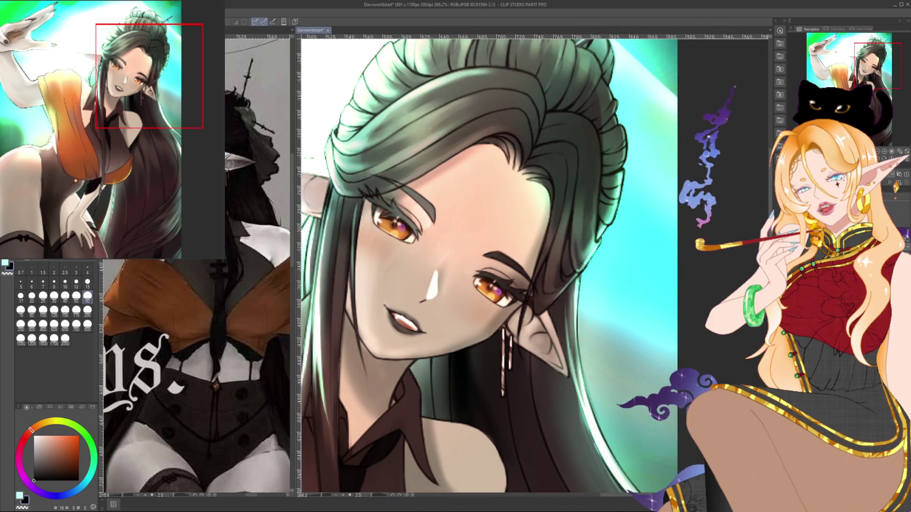
left_click_drag(541, 199, 593, 166)
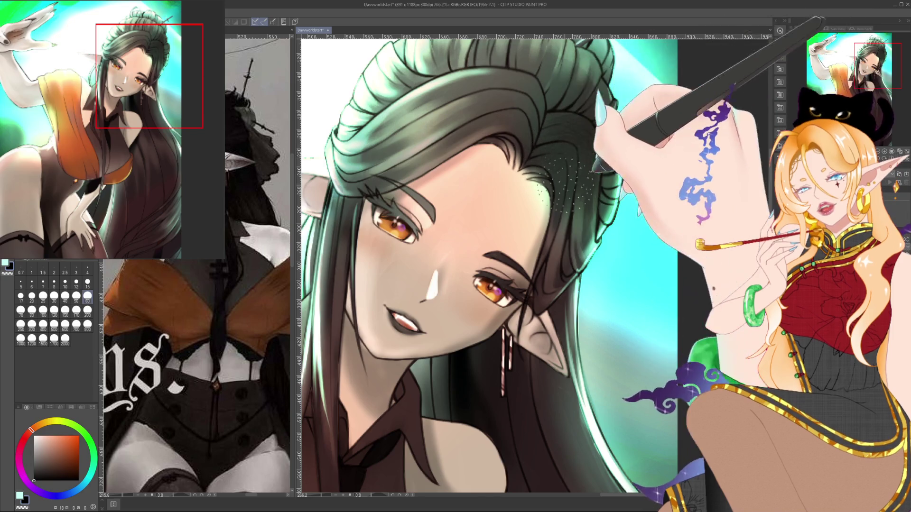
key("ctrl+z")
left_click_drag(579, 209, 527, 257)
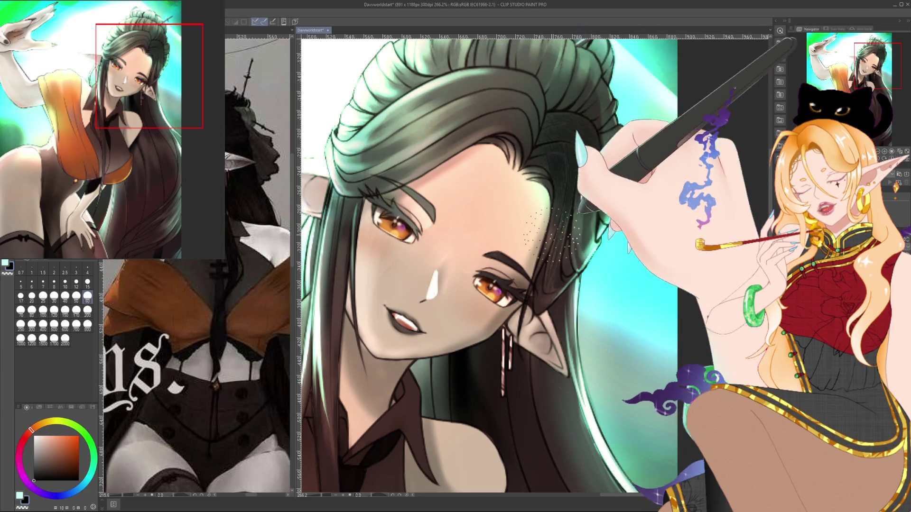
left_click_drag(581, 212, 536, 92)
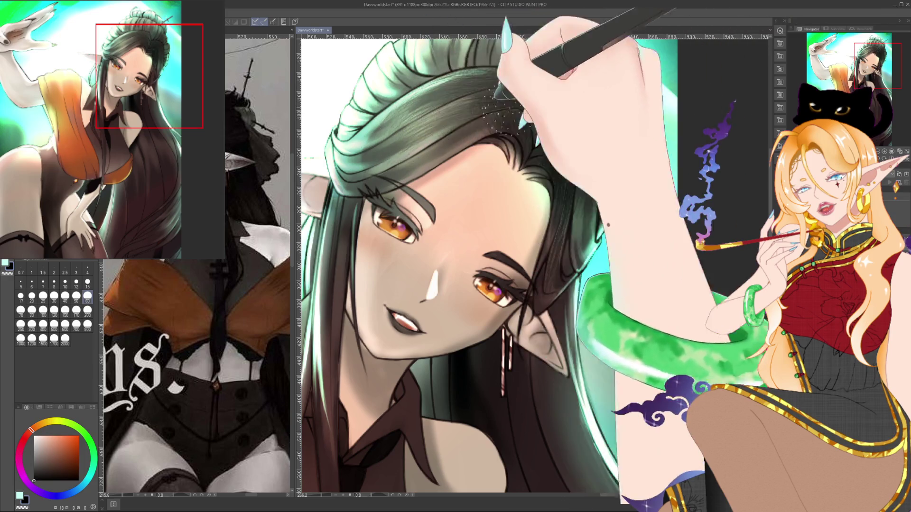
mouse_move(503, 114)
left_mouse_down()
mouse_move(375, 143)
mouse_move(387, 161)
left_mouse_up()
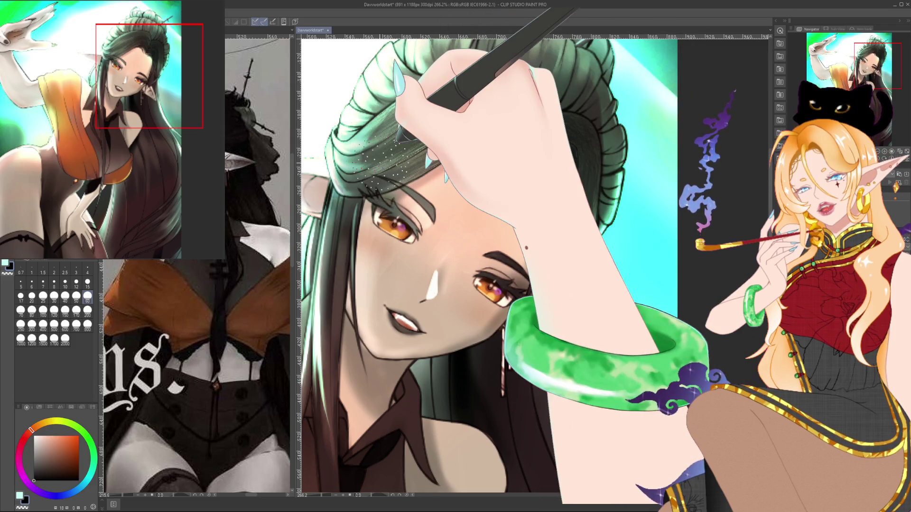
- Zoom around the forehead and switch to a size 15 brush for finer hair detail
scroll(383, 142, "up", 2)
scroll(383, 143, "up", 1)
scroll(382, 143, "up", 1)
scroll(383, 142, "up", 1)
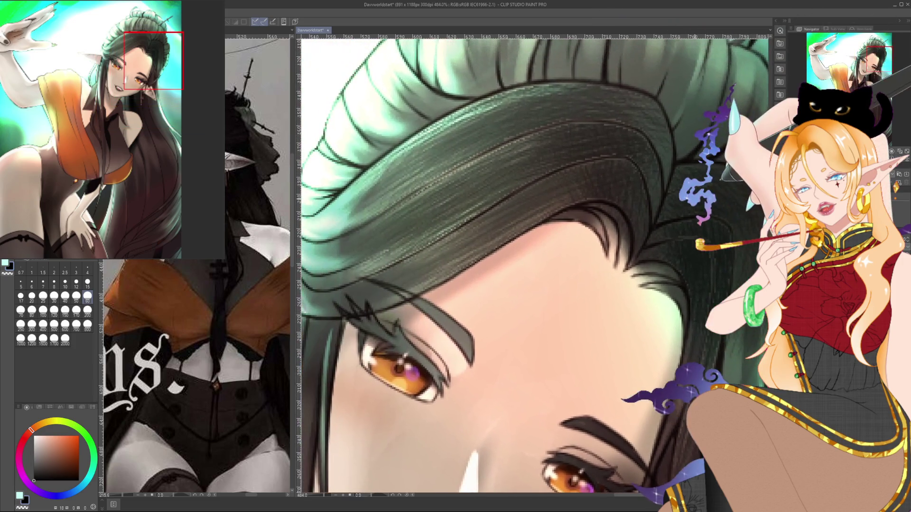
scroll(382, 143, "down", 3)
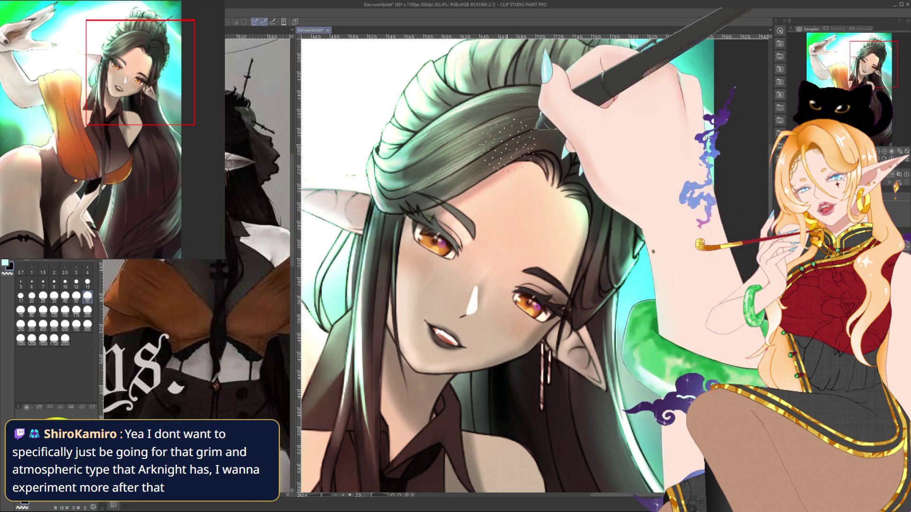
scroll(413, 100, "up", 2)
scroll(413, 100, "up", 2)
scroll(413, 99, "up", 1)
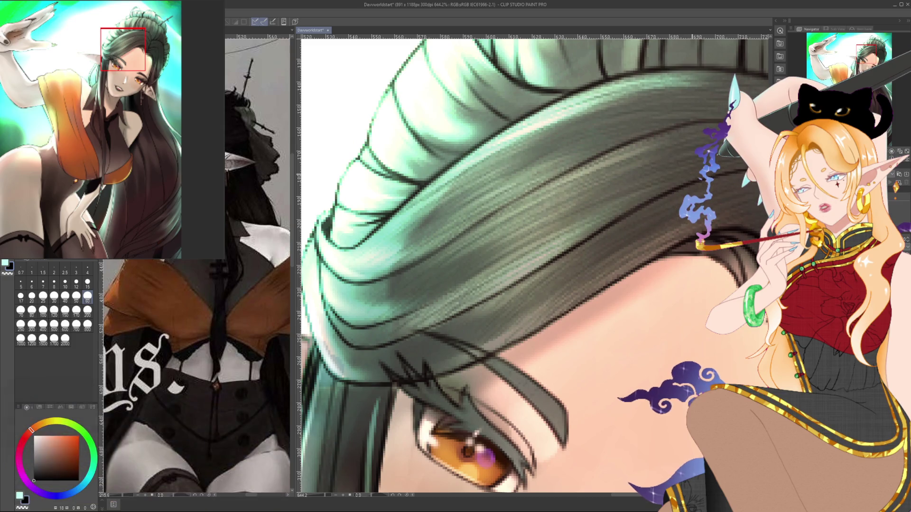
scroll(403, 162, "down", 2)
scroll(403, 162, "down", 1)
scroll(403, 162, "down", 1)
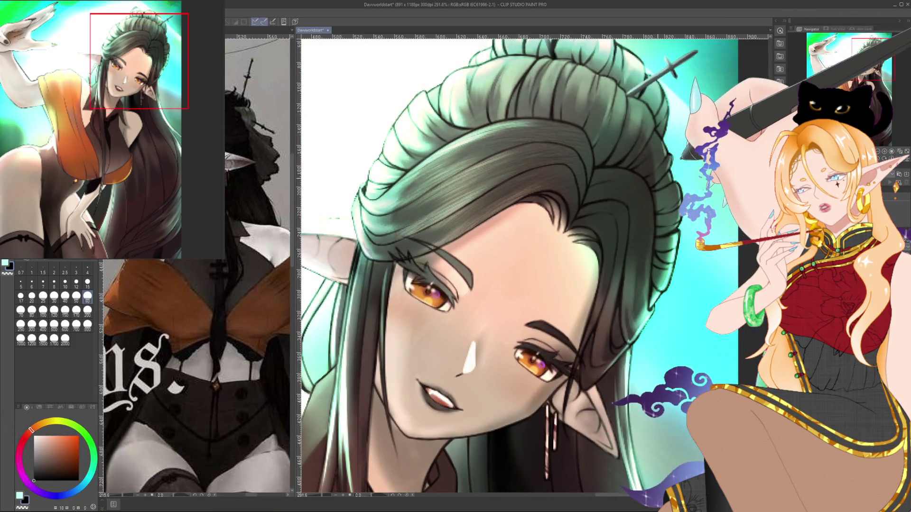
scroll(628, 147, "up", 1)
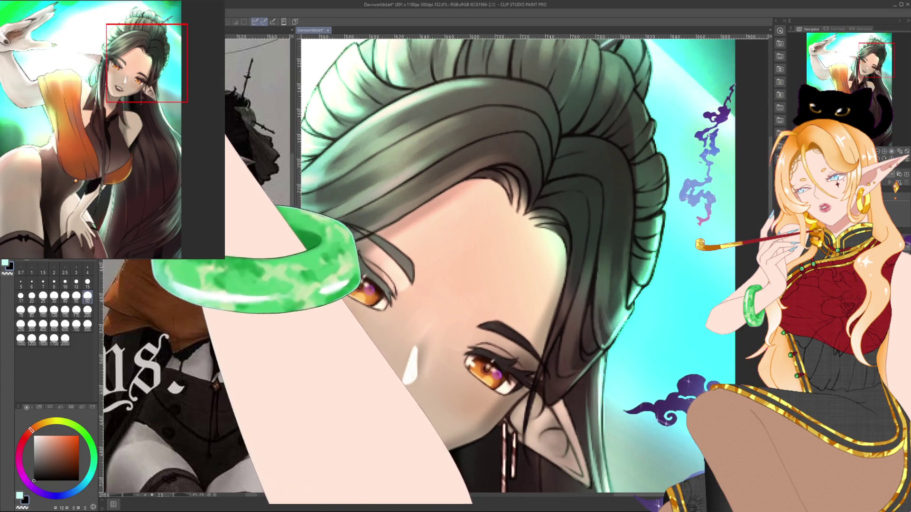
left_click(87, 281)
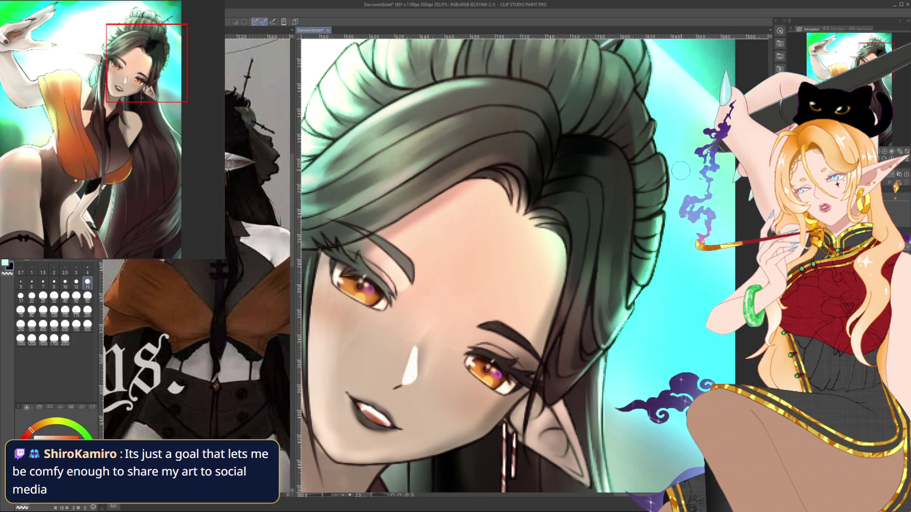
scroll(681, 171, "down", 3)
scroll(665, 168, "down", 3)
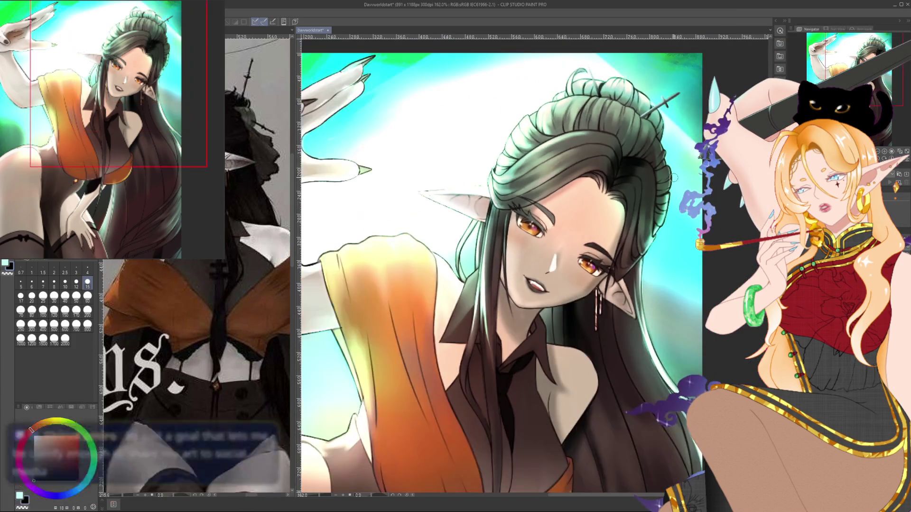
- Zoom into the forehead hair and rotate the canvas view to paint it comfortably
scroll(646, 165, "down", 3)
scroll(630, 162, "down", 2)
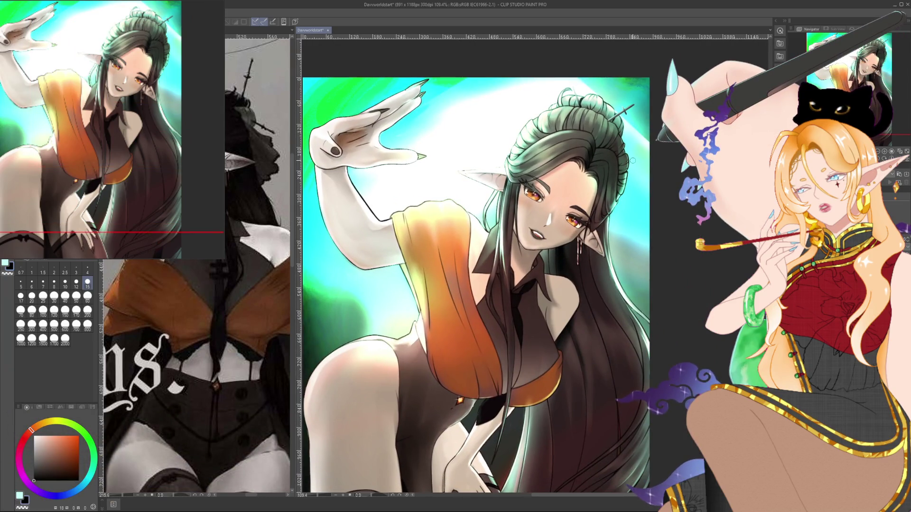
scroll(632, 160, "up", 2)
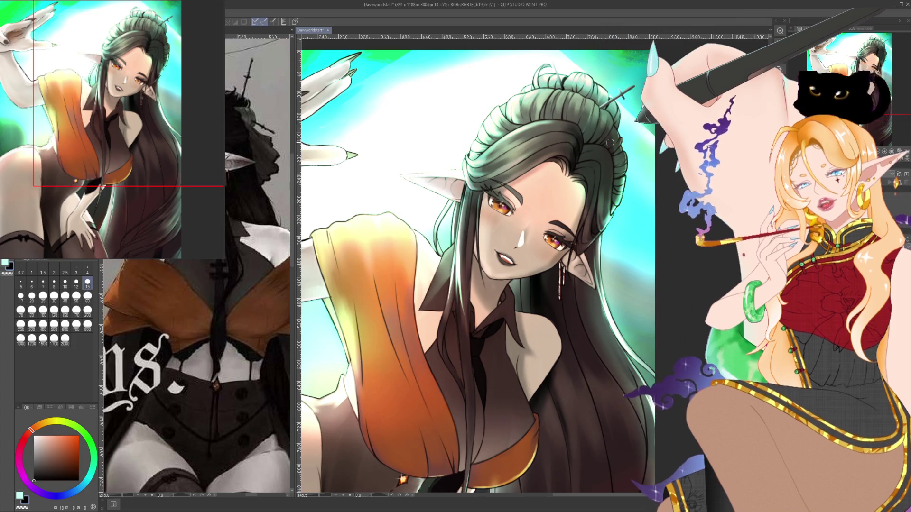
scroll(610, 145, "up", 5)
scroll(611, 145, "up", 1)
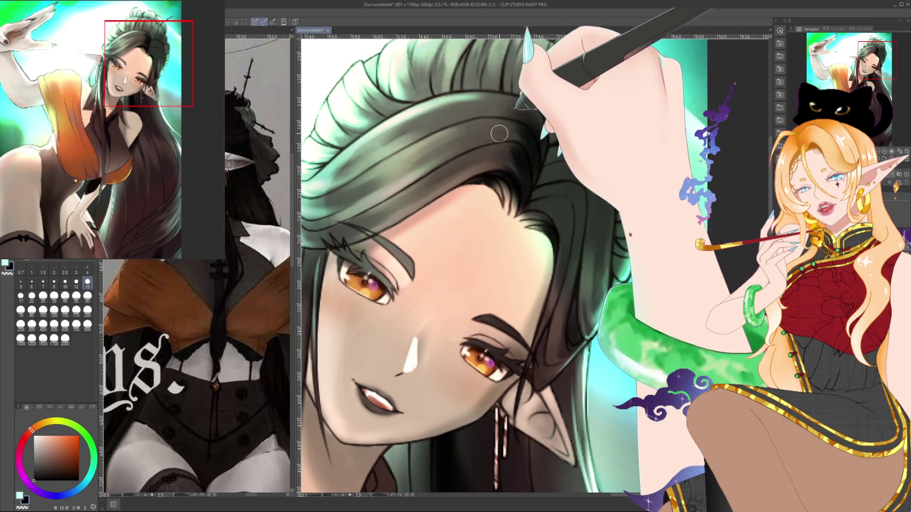
left_click_drag(535, 130, 402, 296)
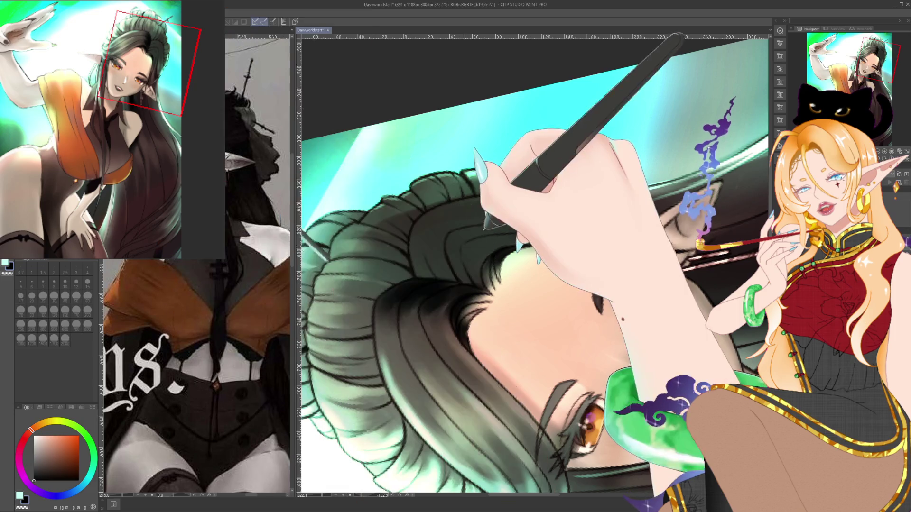
left_click_drag(522, 294, 506, 242)
- Try brush sizes 8 and 60, reset the canvas rotation, and reframe on the elf's head
left_click(54, 284)
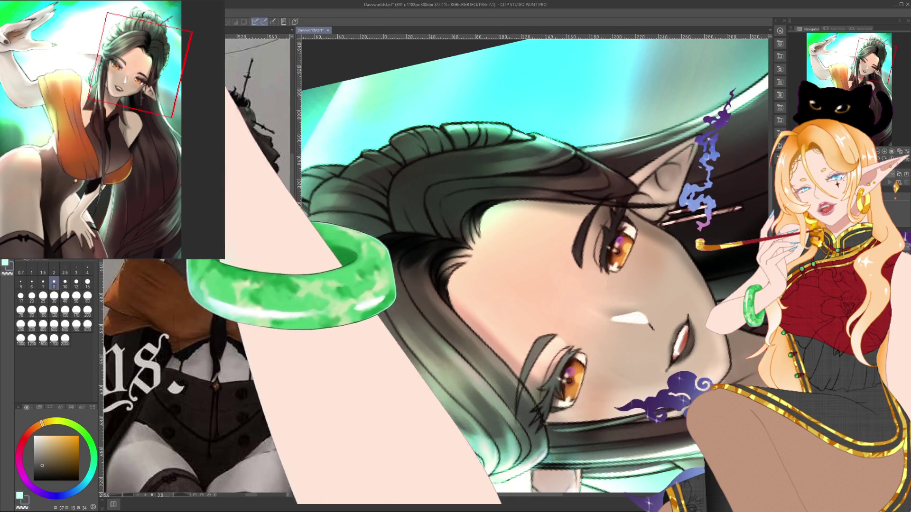
left_click(87, 298)
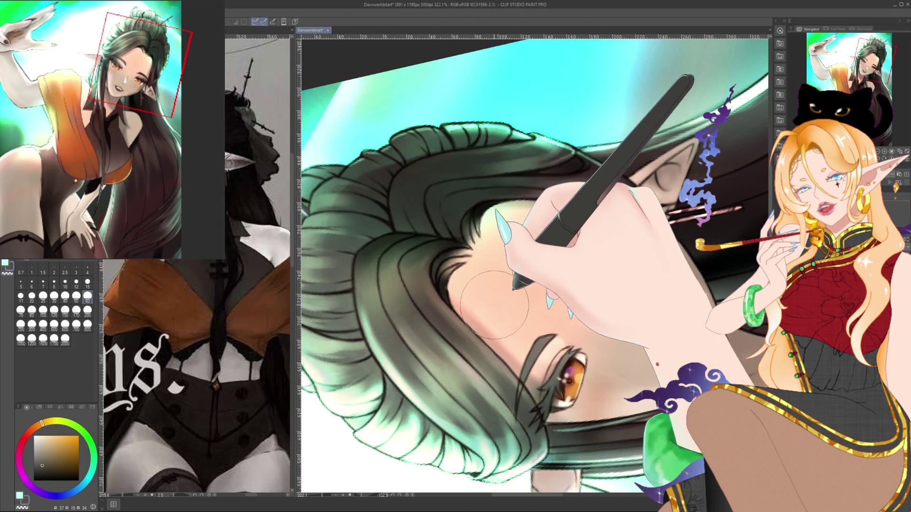
key("ctrl+at")
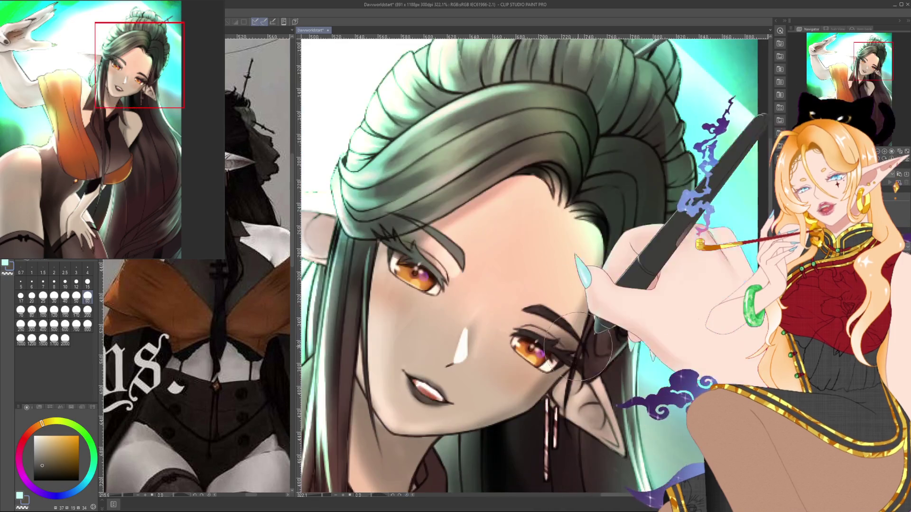
left_click_drag(626, 216, 600, 200)
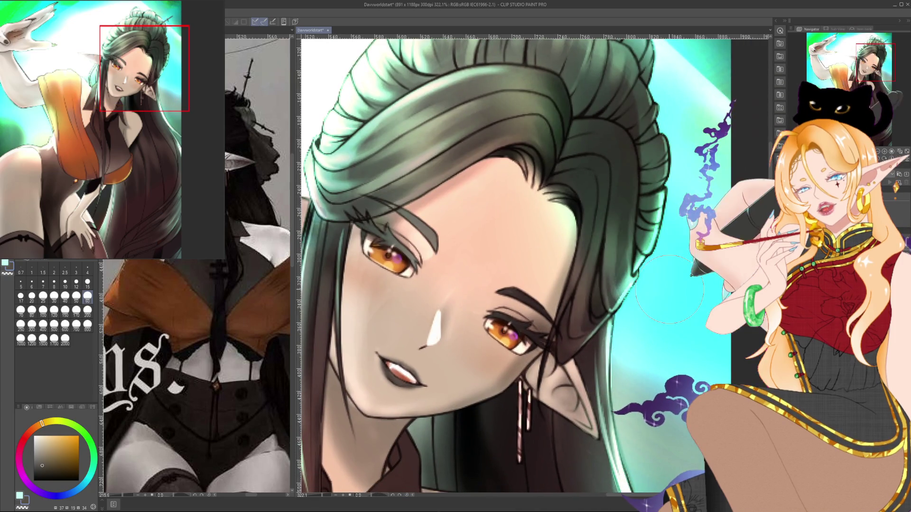
scroll(669, 290, "down", 5)
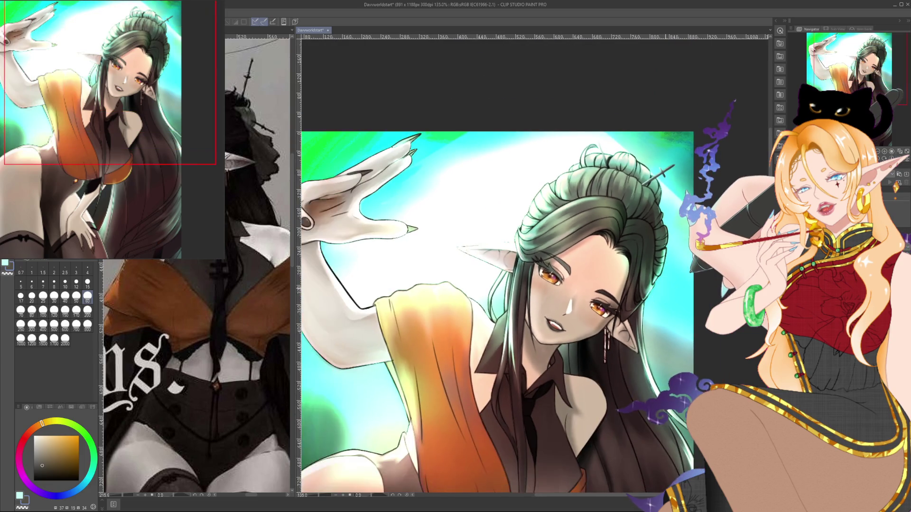
left_click_drag(654, 281, 633, 303)
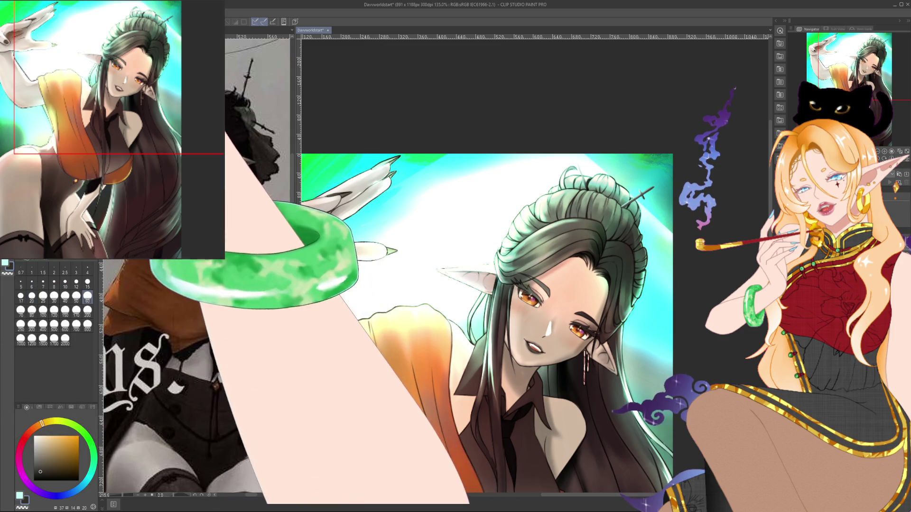
left_click_drag(701, 270, 656, 227)
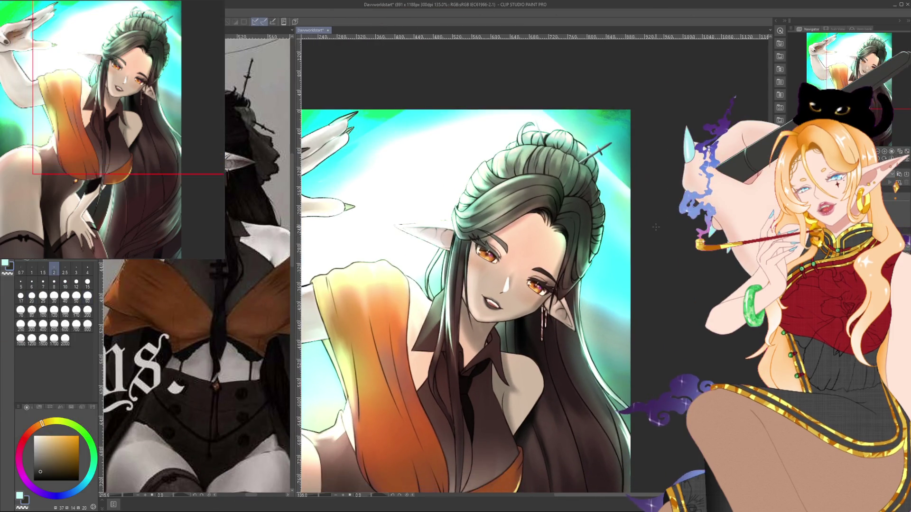
scroll(586, 189, "up", 5)
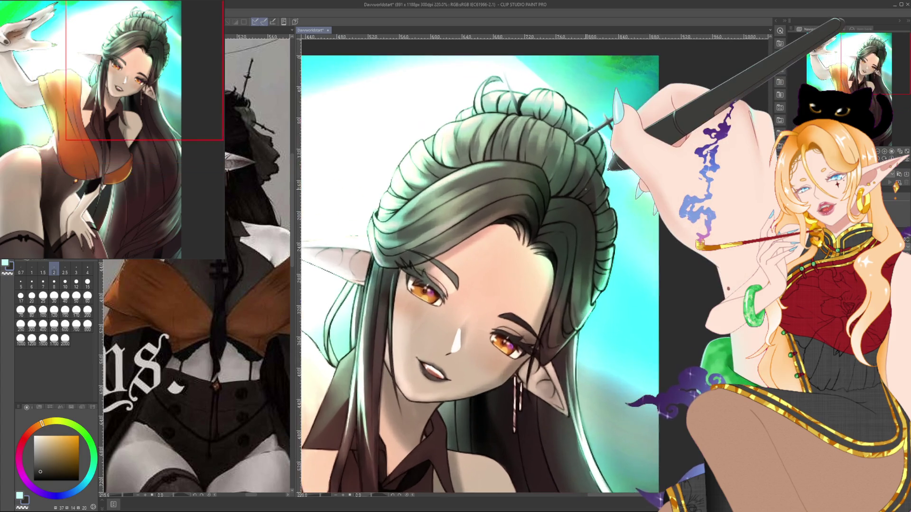
- Pick brush size 15, then shrink it to 4 for the bun's fine lines
left_click(88, 283)
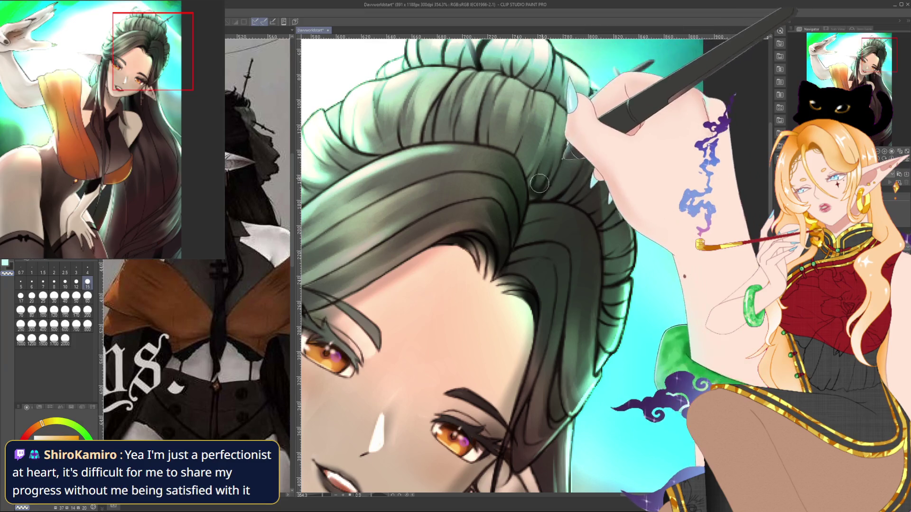
key("bracketleft")
key("bracketleft")
key("bracketleft")
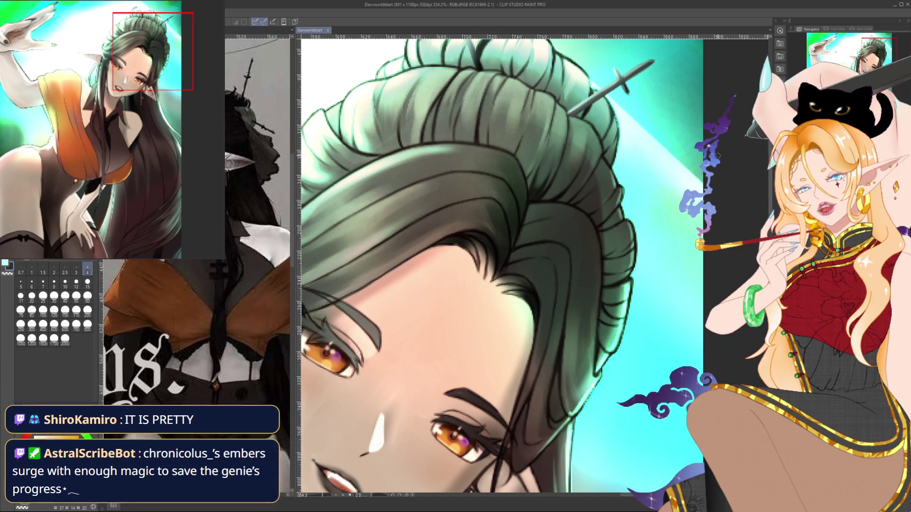
scroll(502, 265, "down", 5)
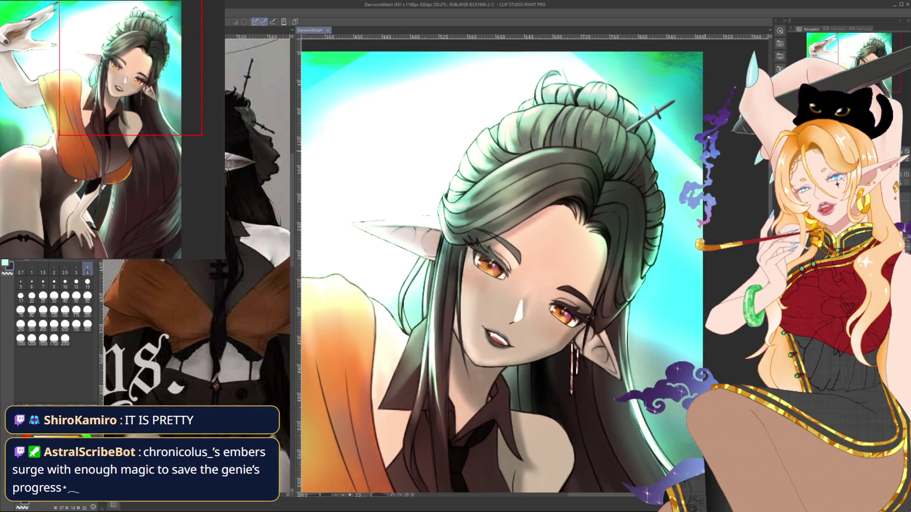
scroll(703, 153, "down", 1)
scroll(703, 152, "down", 1)
scroll(702, 153, "down", 1)
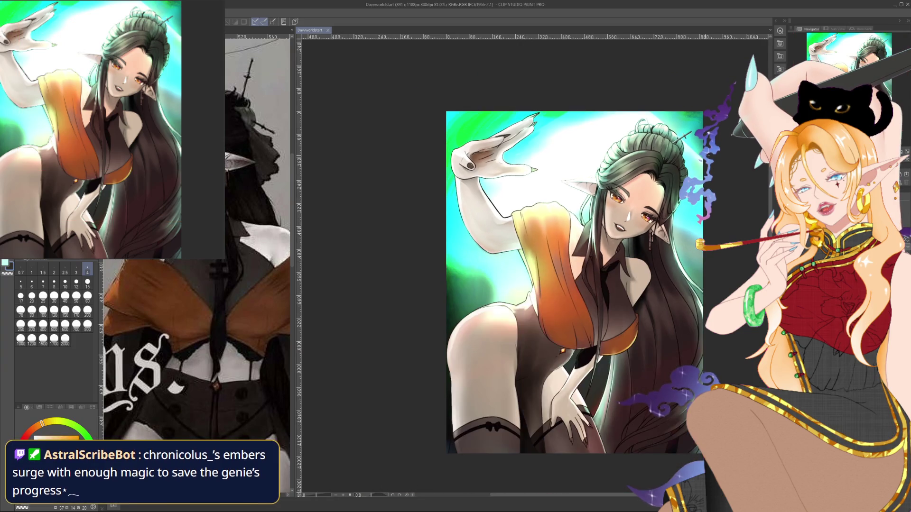
scroll(689, 137, "up", 1)
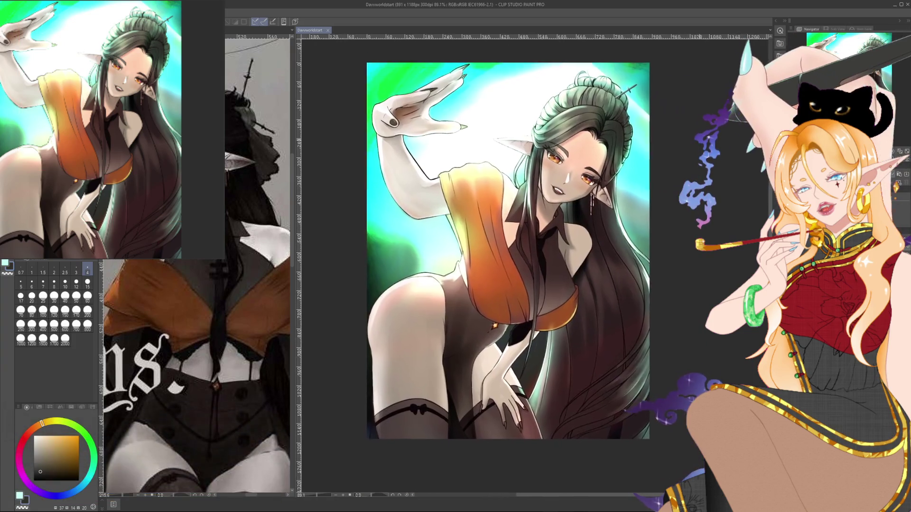
scroll(688, 137, "up", 1)
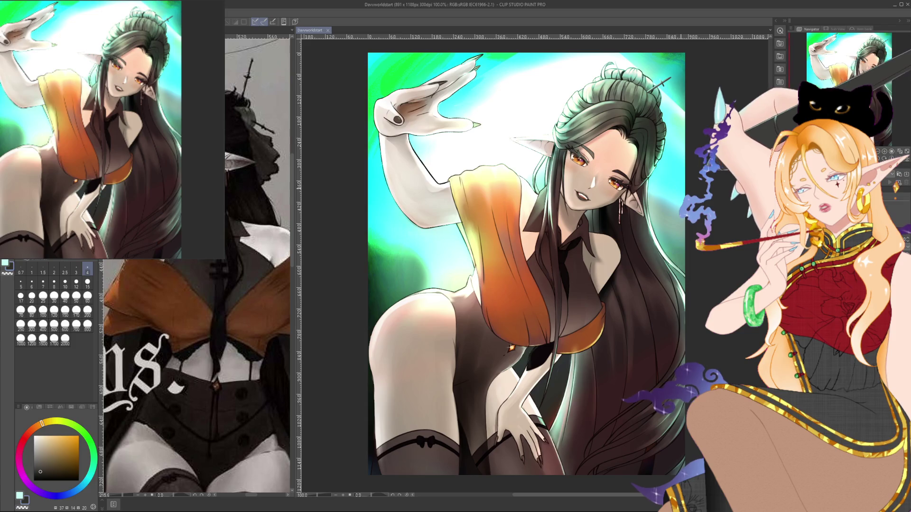
left_click_drag(522, 261, 493, 269)
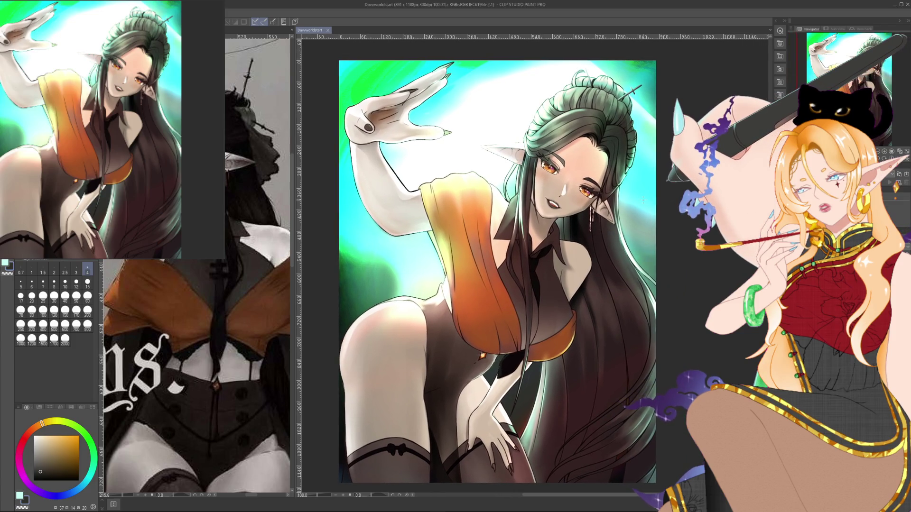
scroll(503, 270, "down", 1)
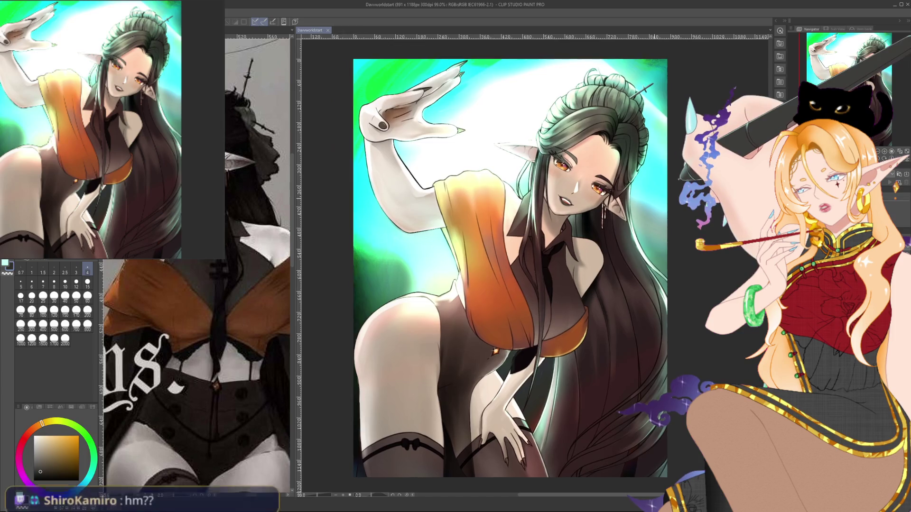
left_click_drag(508, 270, 500, 278)
scroll(647, 206, "down", 1)
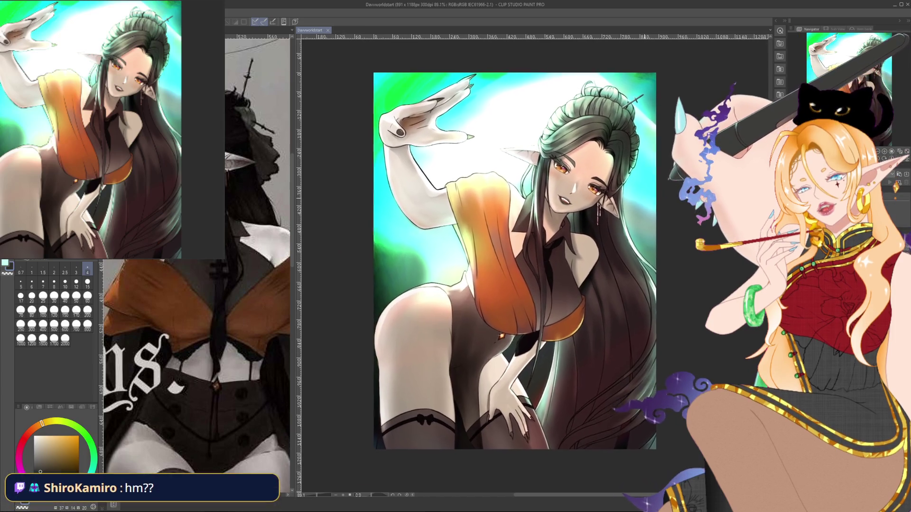
scroll(644, 198, "up", 1)
left_click_drag(645, 197, 649, 192)
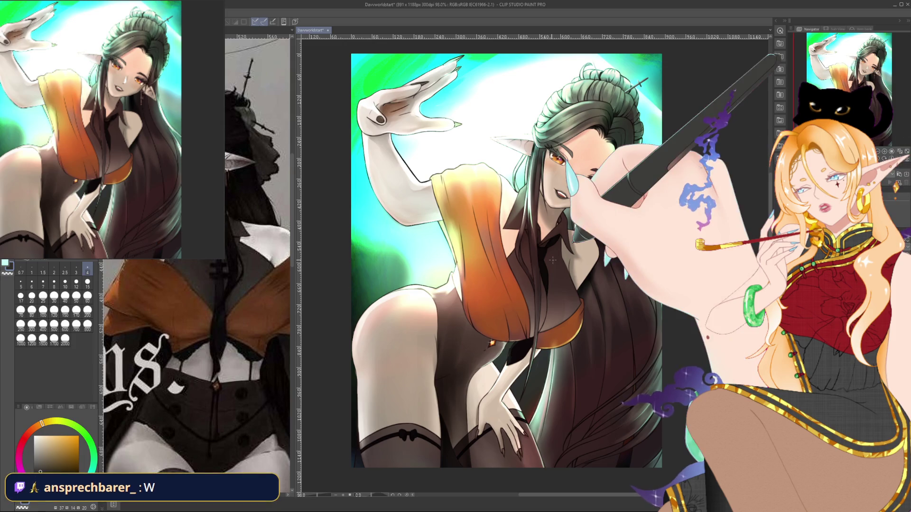
- Adjust the brush size and draw a dark looped stroke on the elf's thigh
left_click(87, 283)
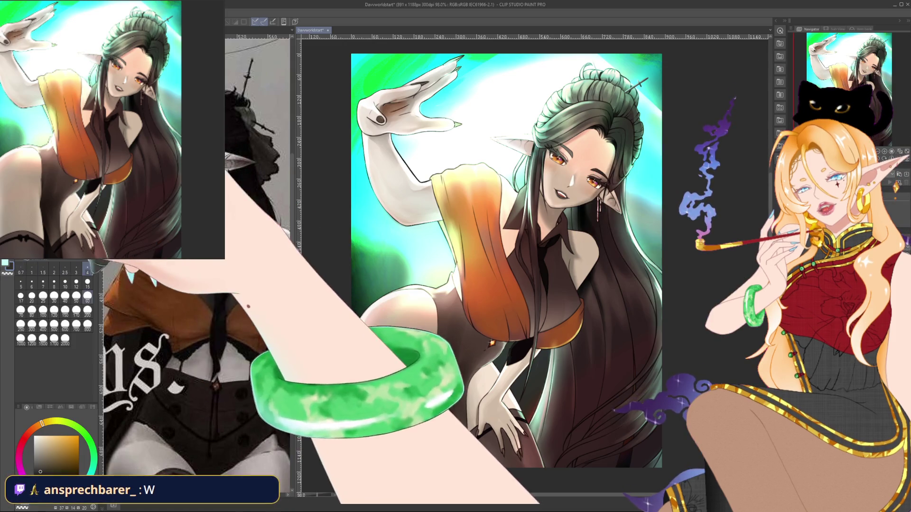
left_click(43, 283)
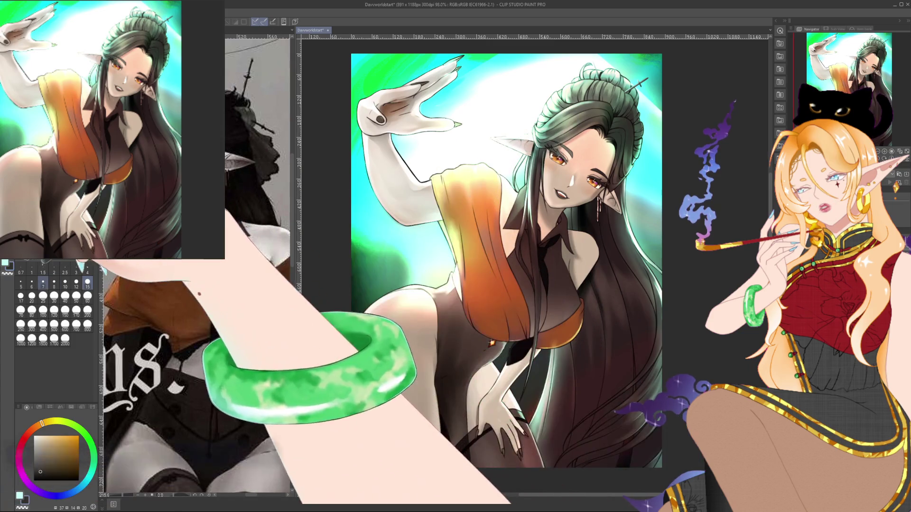
mouse_move(386, 355)
left_mouse_down()
mouse_move(386, 392)
mouse_move(417, 332)
mouse_move(409, 405)
mouse_move(436, 326)
left_mouse_up()
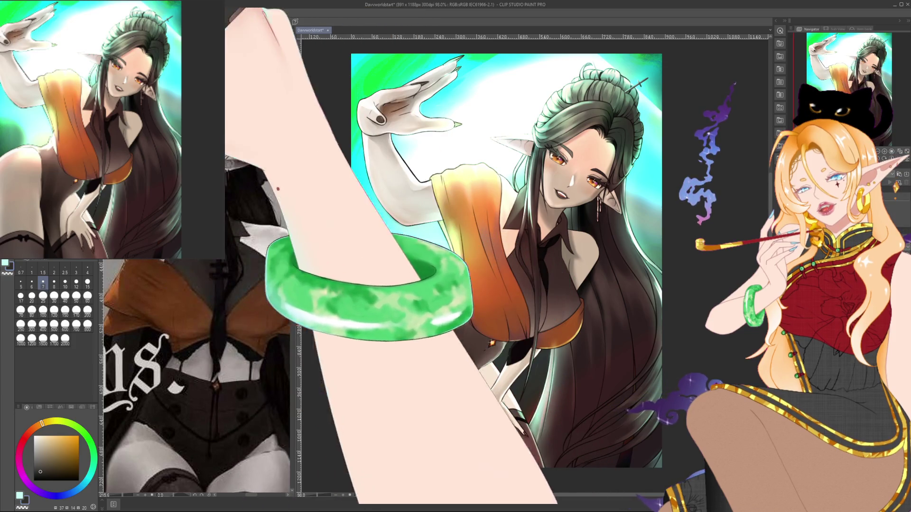
- Set the brush to size 200, test a stroke on the face, and undo it
left_click_drag(506, 261, 493, 263)
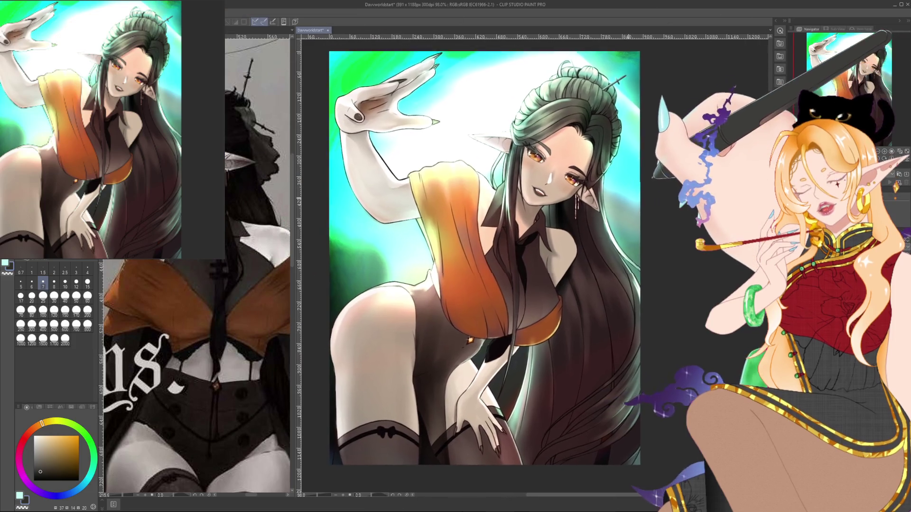
left_click_drag(616, 203, 617, 202)
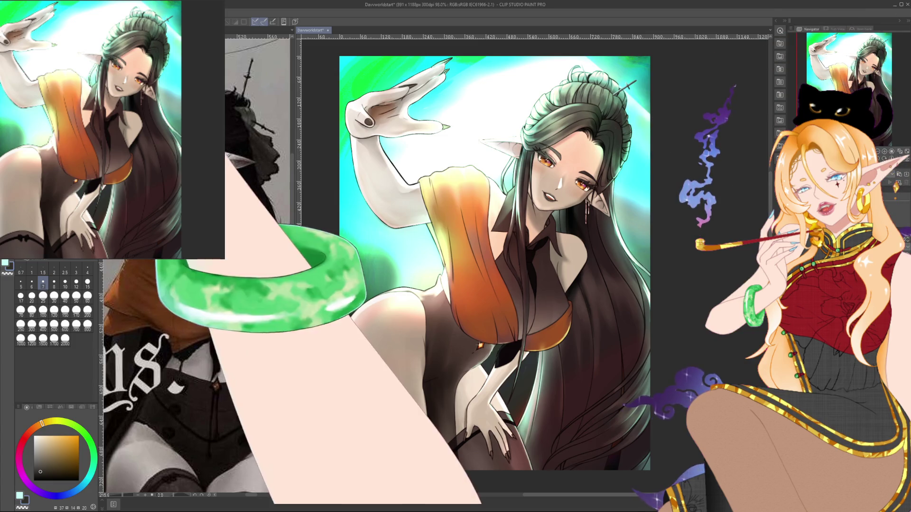
left_click(88, 311)
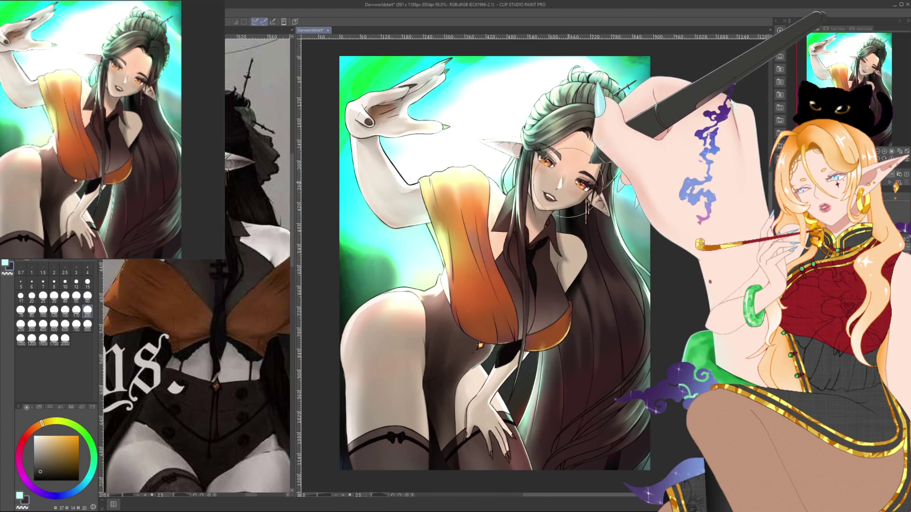
left_click_drag(567, 183, 600, 188)
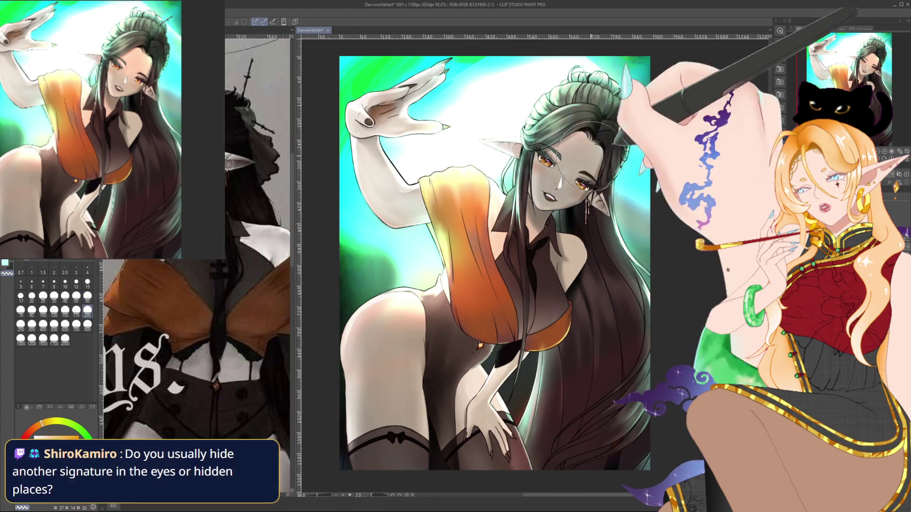
key("ctrl+z")
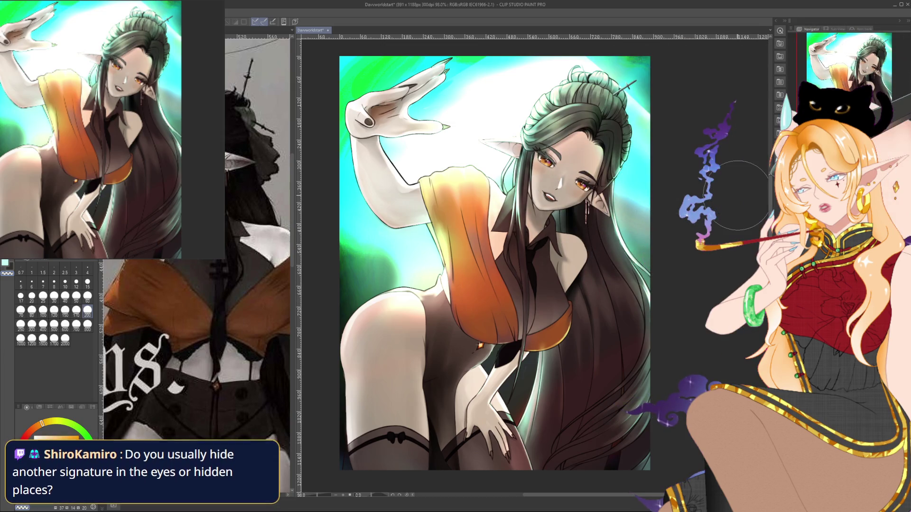
scroll(607, 247, "down", 3)
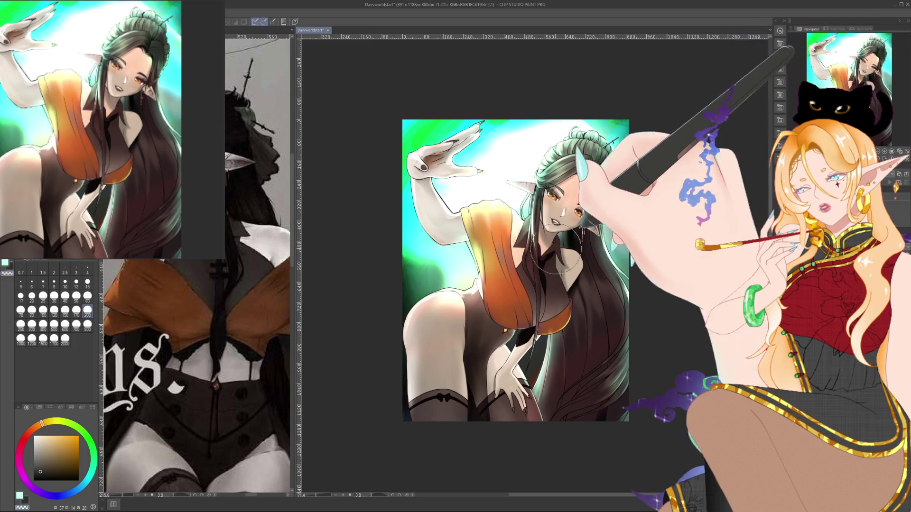
- Reduce the brush to size 60, reframe the view, and save the illustration
key("bracketleft")
key("bracketleft")
key("bracketleft")
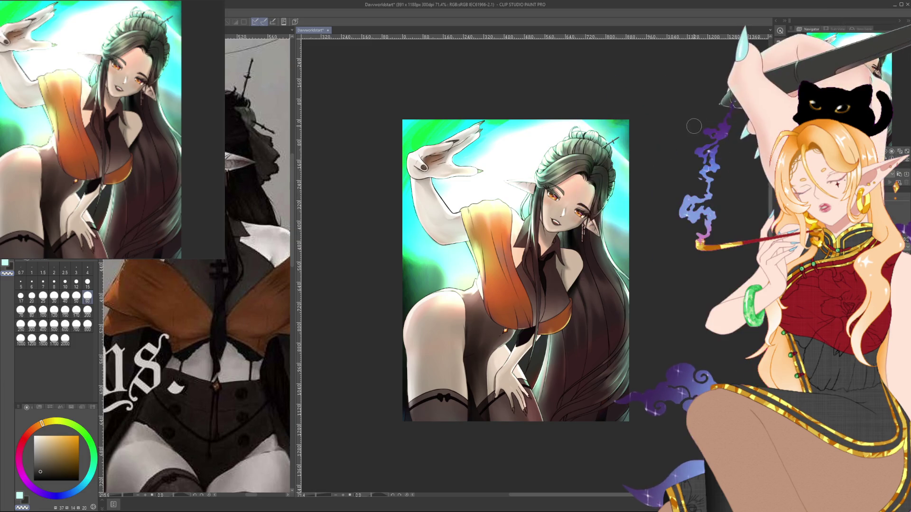
scroll(691, 188, "up", 2)
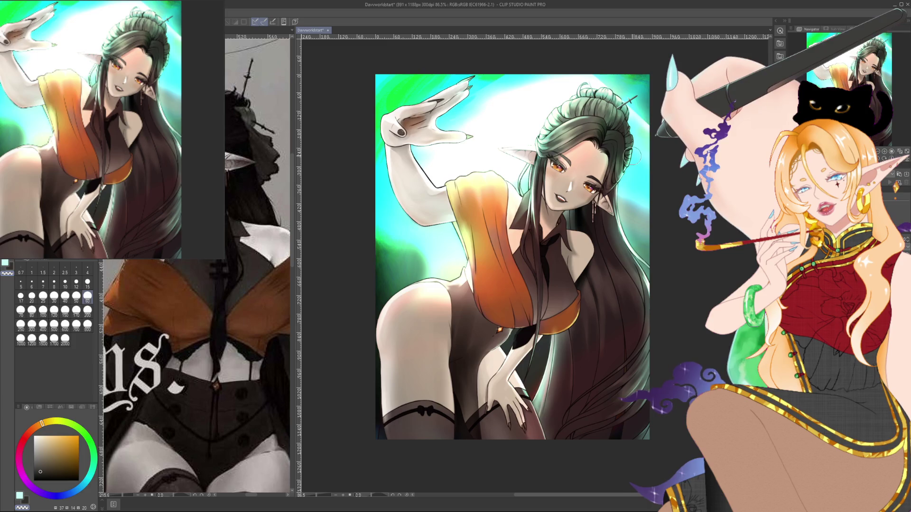
left_click_drag(616, 177, 600, 164)
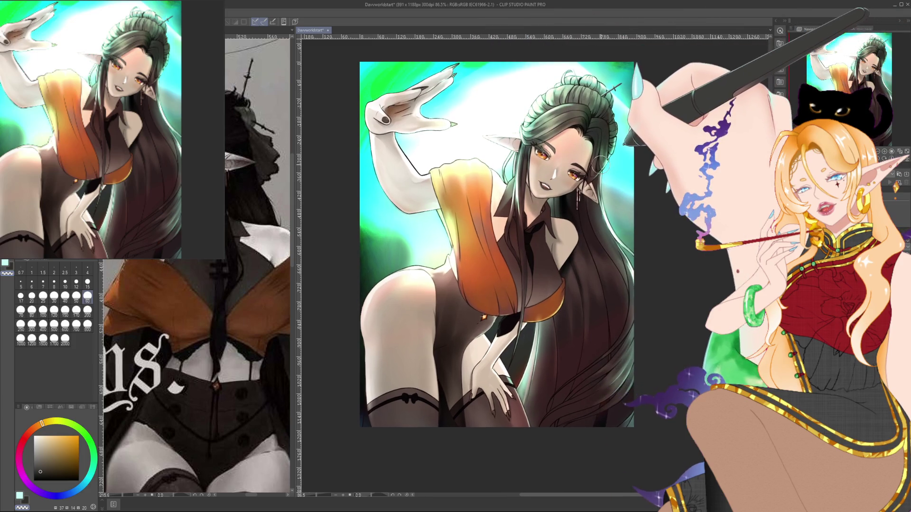
scroll(600, 164, "up", 1)
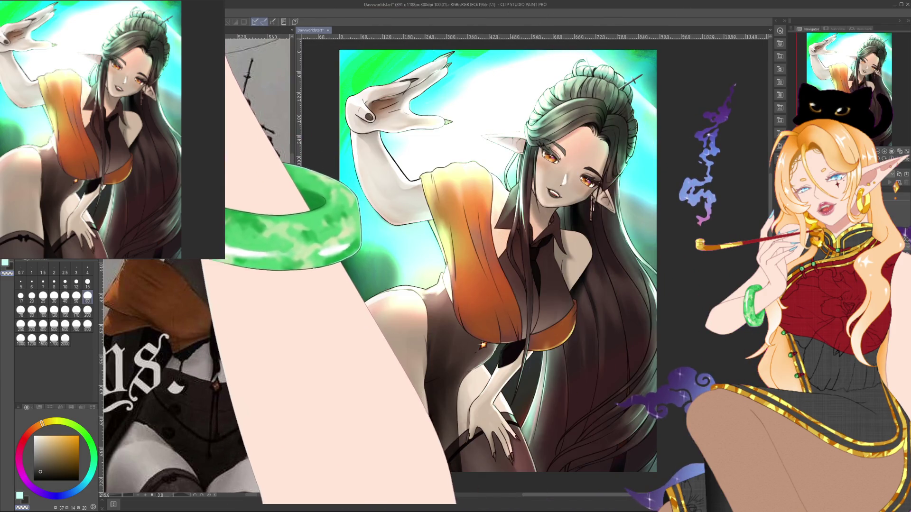
key("ctrl+s")
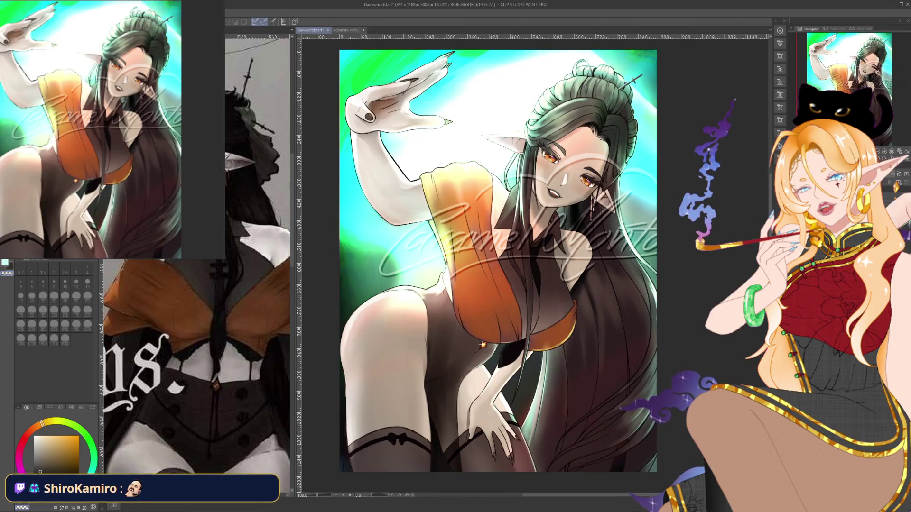
- Scale the signature down with Ctrl+T and set it small along the bottom-left edge
scroll(489, 256, "down", 2)
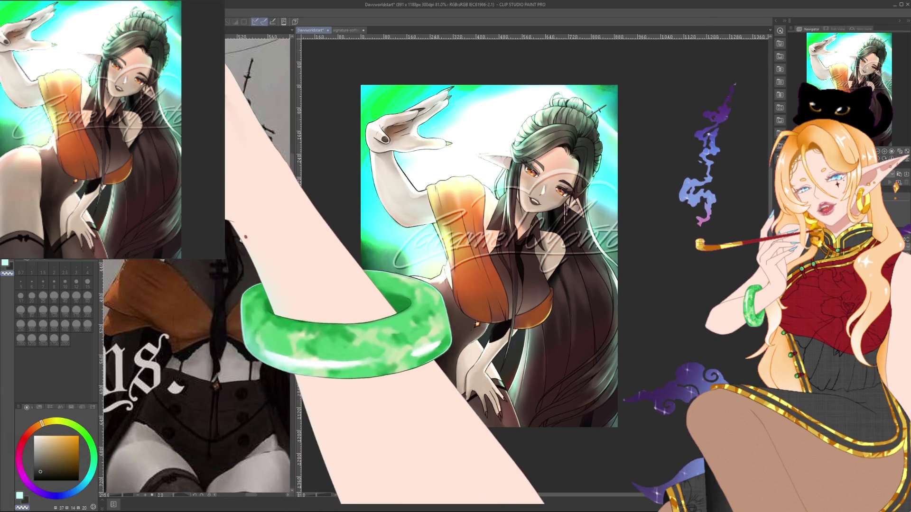
key("ctrl+t")
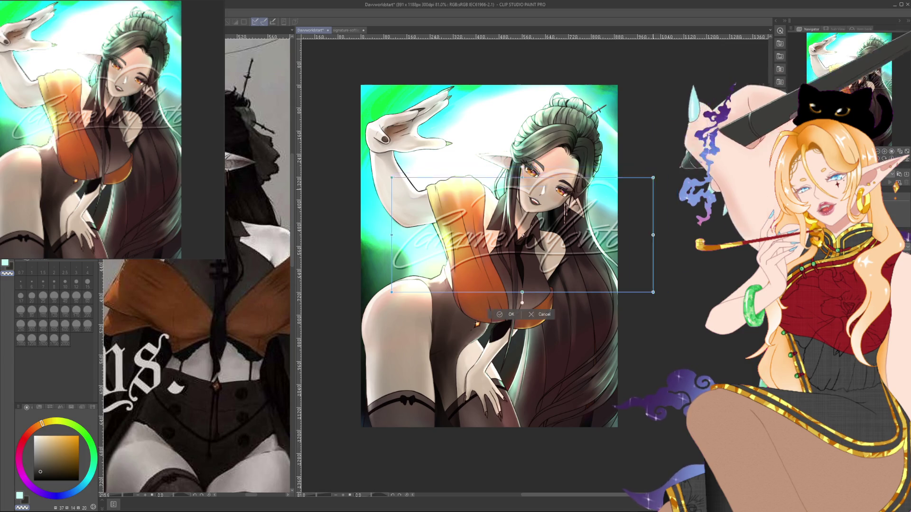
left_click_drag(534, 229, 452, 397)
left_click_drag(360, 356, 427, 383)
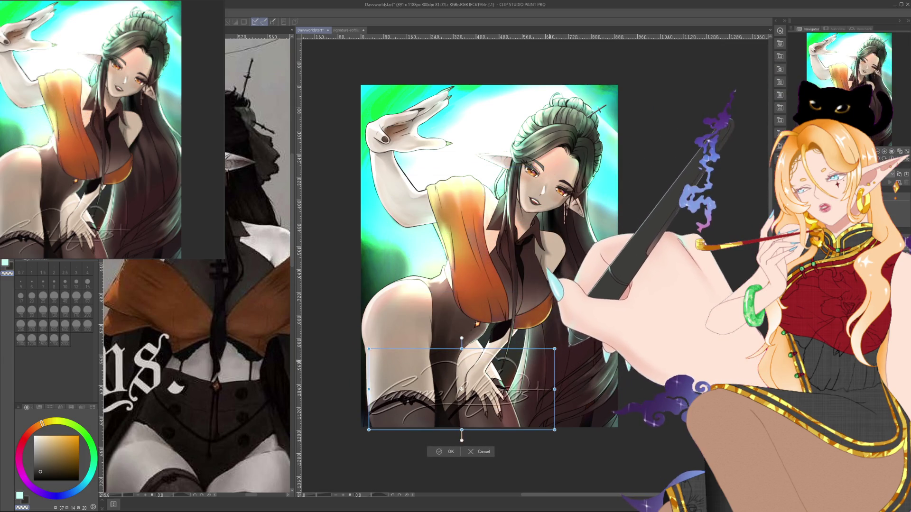
left_click_drag(487, 411, 423, 406)
mouse_move(480, 381)
left_mouse_down()
mouse_move(447, 395)
mouse_move(569, 403)
mouse_move(571, 411)
mouse_move(557, 158)
mouse_move(435, 385)
mouse_move(416, 402)
mouse_move(409, 381)
mouse_move(410, 418)
left_mouse_up()
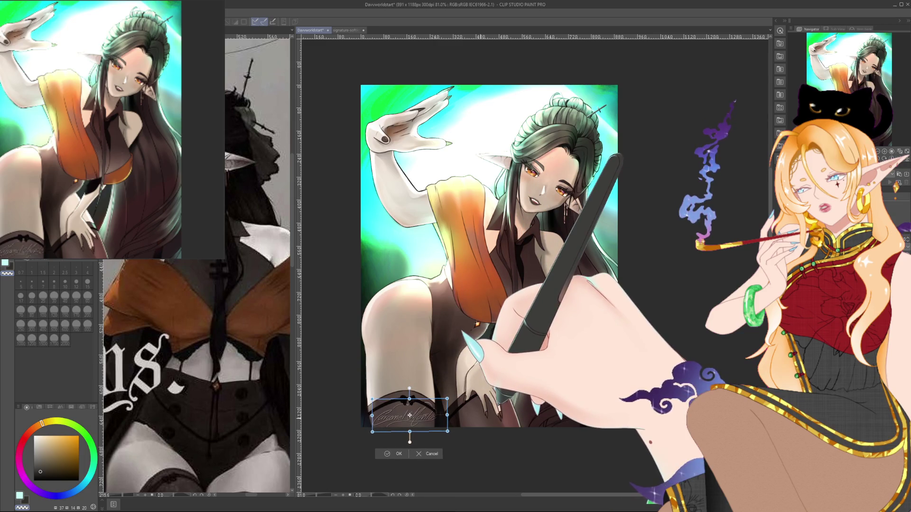
mouse_move(410, 416)
left_mouse_down()
mouse_move(562, 411)
mouse_move(406, 416)
mouse_move(426, 408)
mouse_move(403, 417)
left_mouse_up()
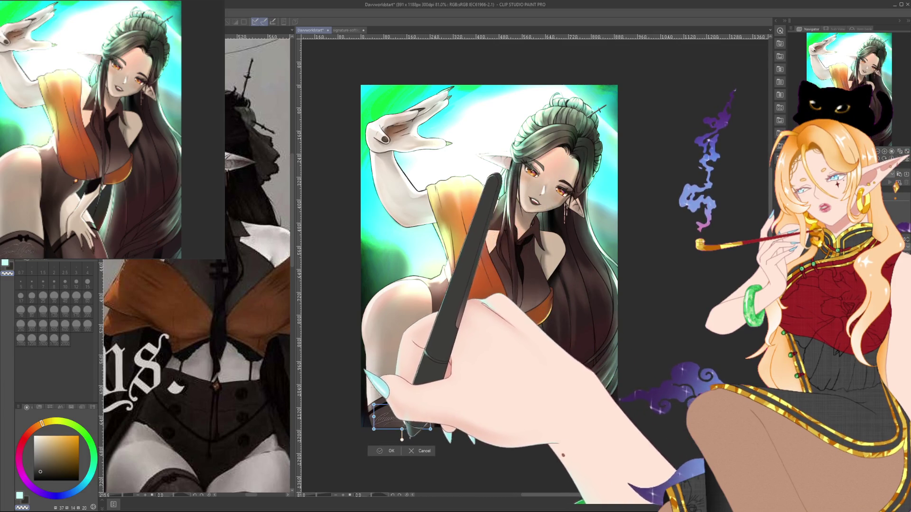
left_click(385, 451)
scroll(489, 265, "up", 1)
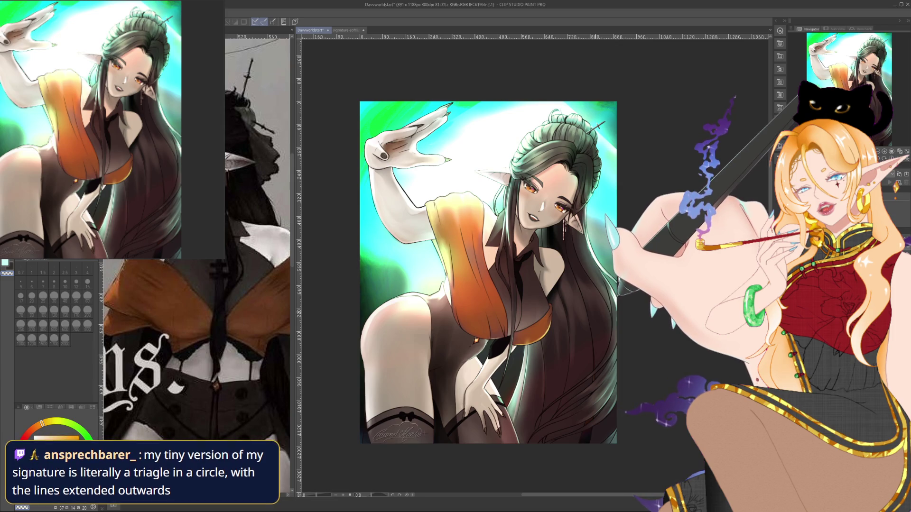
- Invert the signature to a light colour, drag it up onto the elf's hip, and zoom to check
key("ctrl+i")
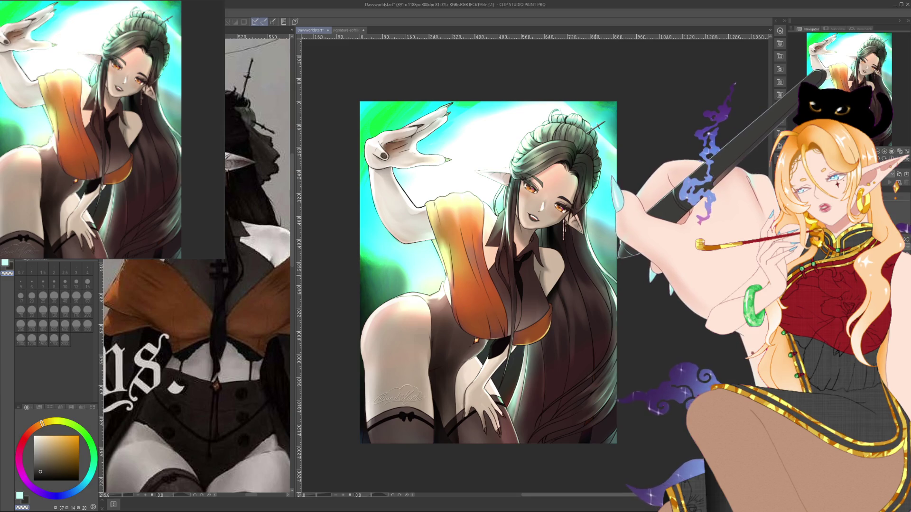
left_click_drag(398, 399, 394, 325)
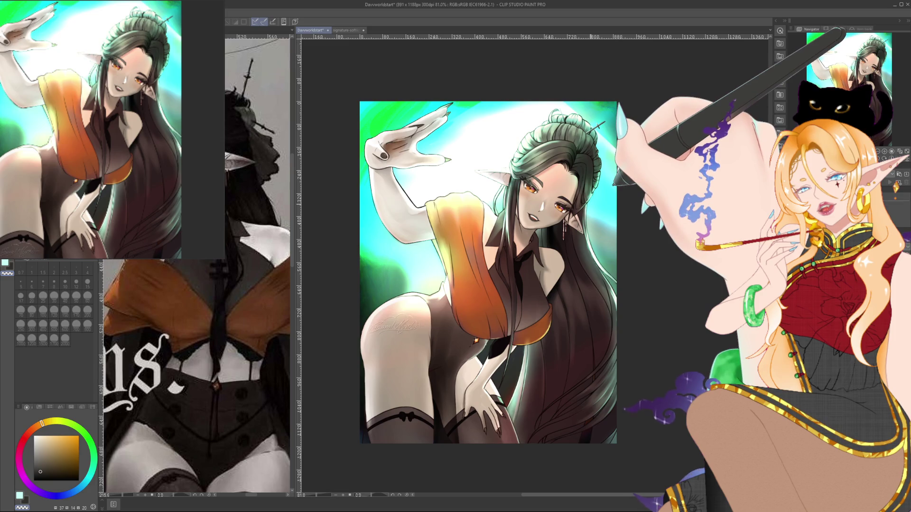
scroll(515, 291, "up", 1)
scroll(515, 291, "up", 1)
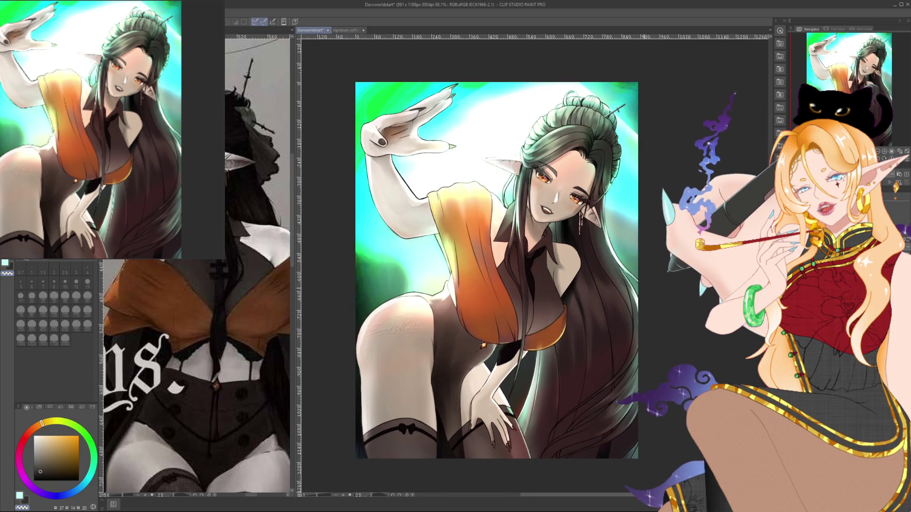
scroll(515, 291, "up", 1)
scroll(355, 339, "up", 1)
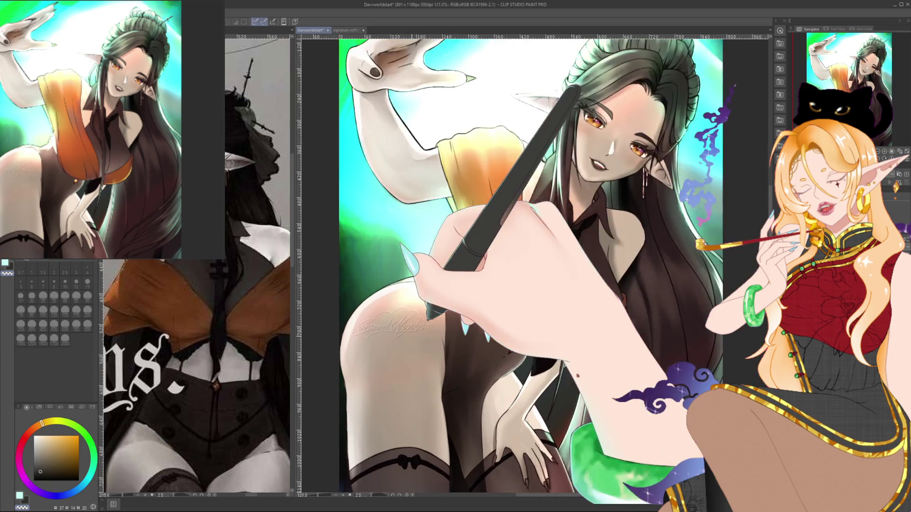
scroll(356, 339, "up", 1)
scroll(356, 338, "up", 2)
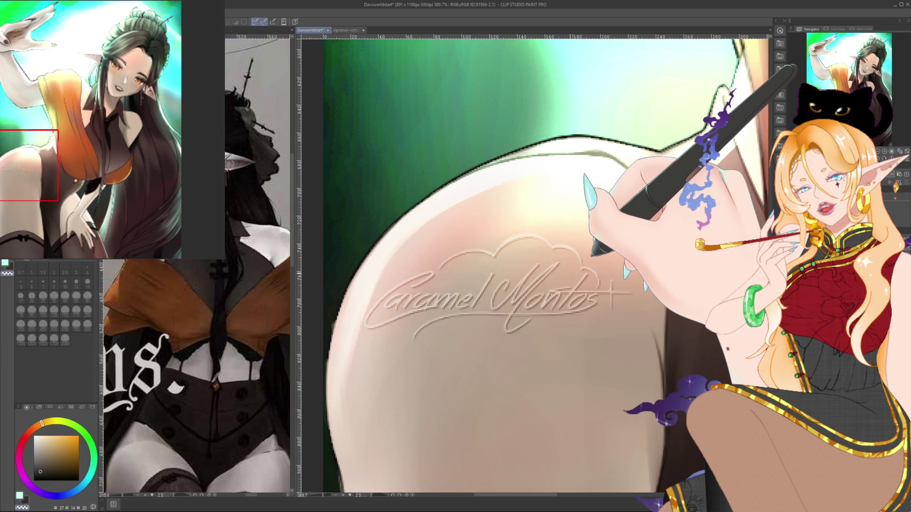
scroll(573, 272, "down", 1)
scroll(573, 272, "down", 1)
scroll(572, 272, "down", 1)
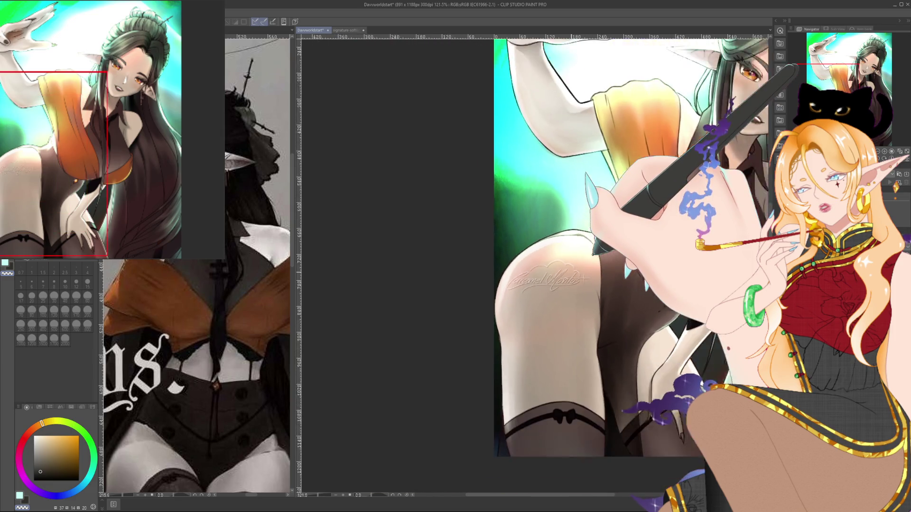
scroll(573, 273, "down", 1)
left_click_drag(617, 254, 511, 242)
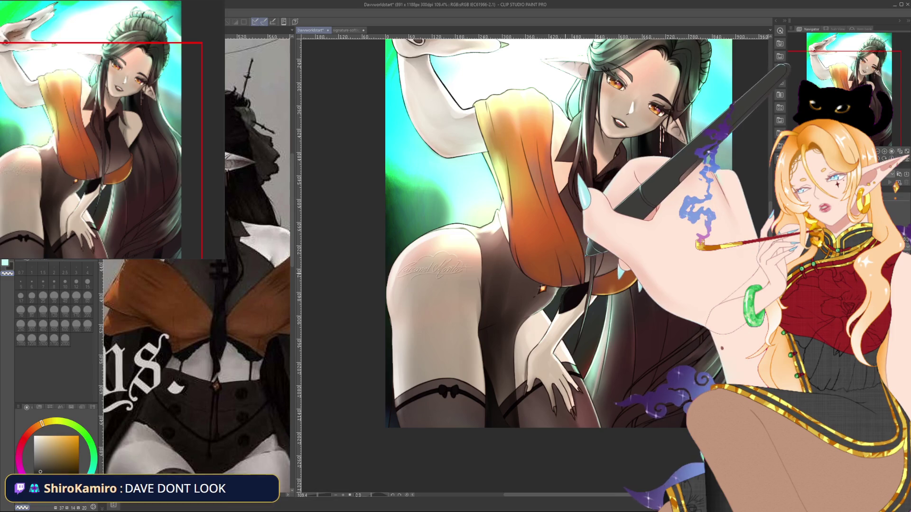
left_click_drag(593, 214, 547, 240)
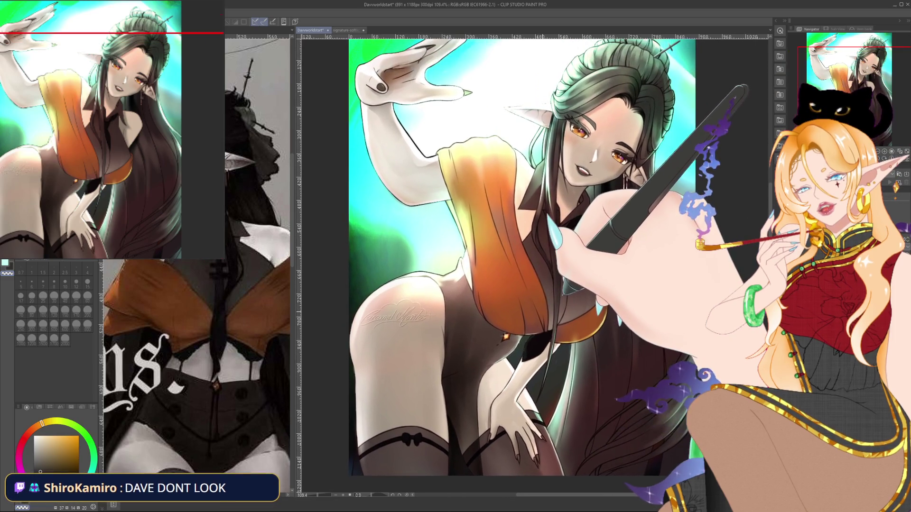
scroll(499, 275, "down", 1)
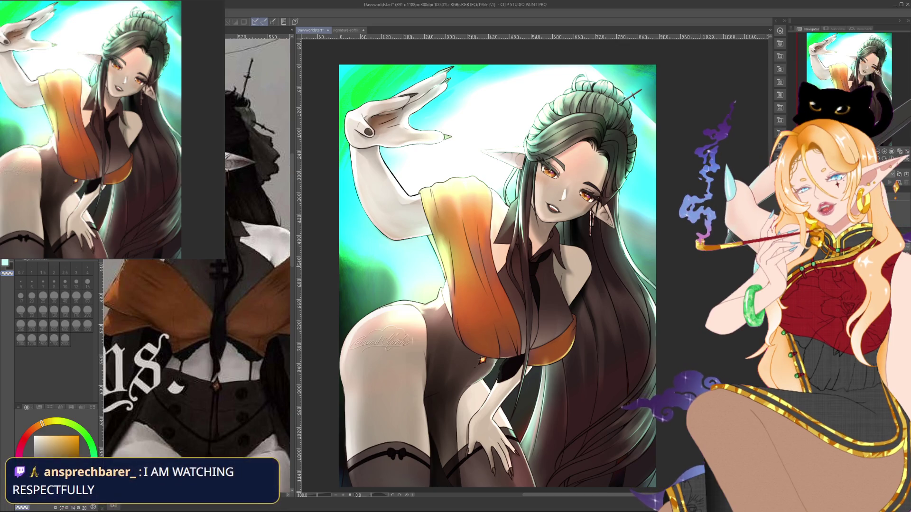
scroll(496, 270, "down", 1)
scroll(498, 264, "left", 1)
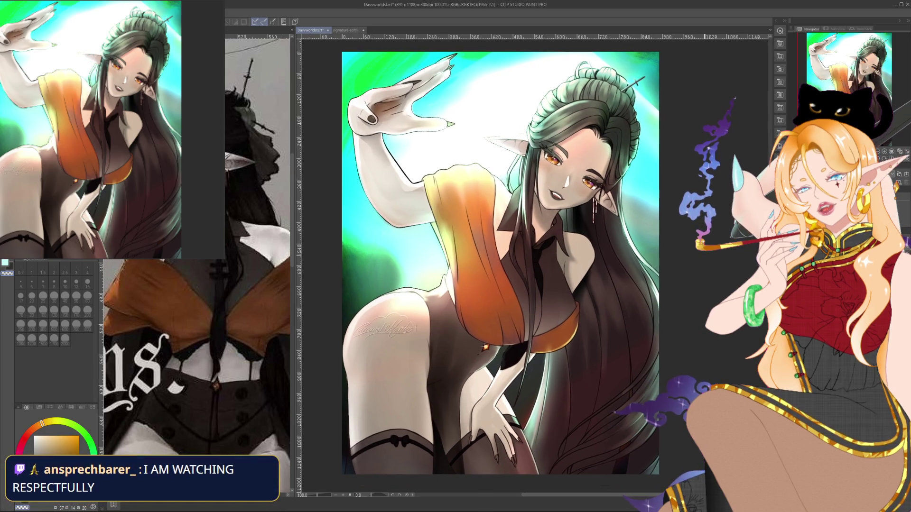
scroll(501, 261, "down", 1)
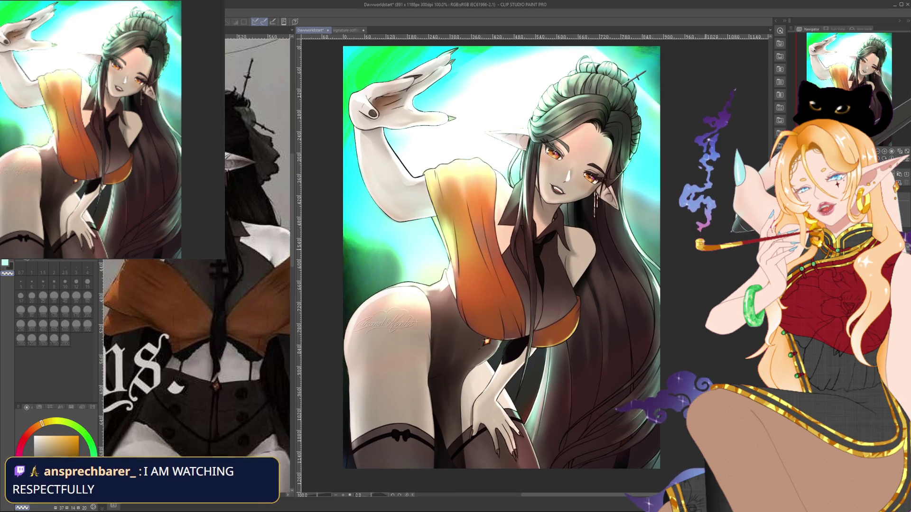
scroll(501, 261, "up", 2)
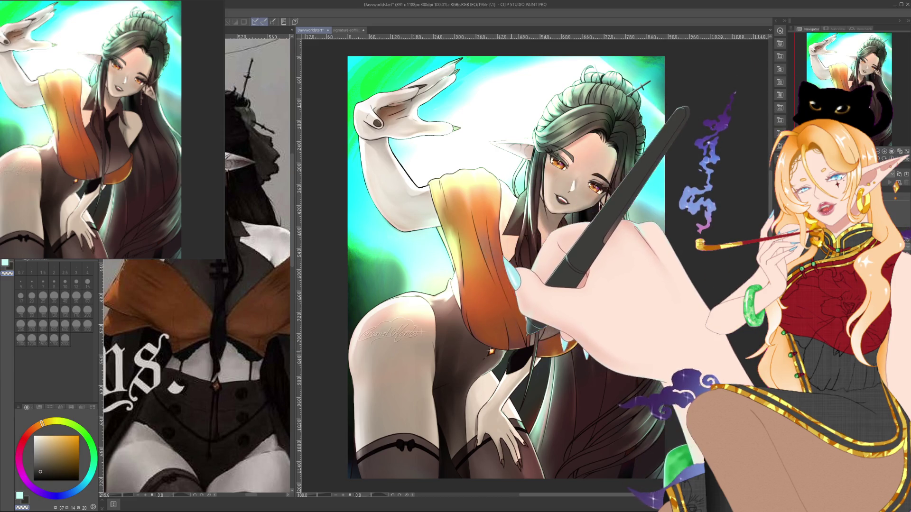
scroll(572, 328, "up", 3)
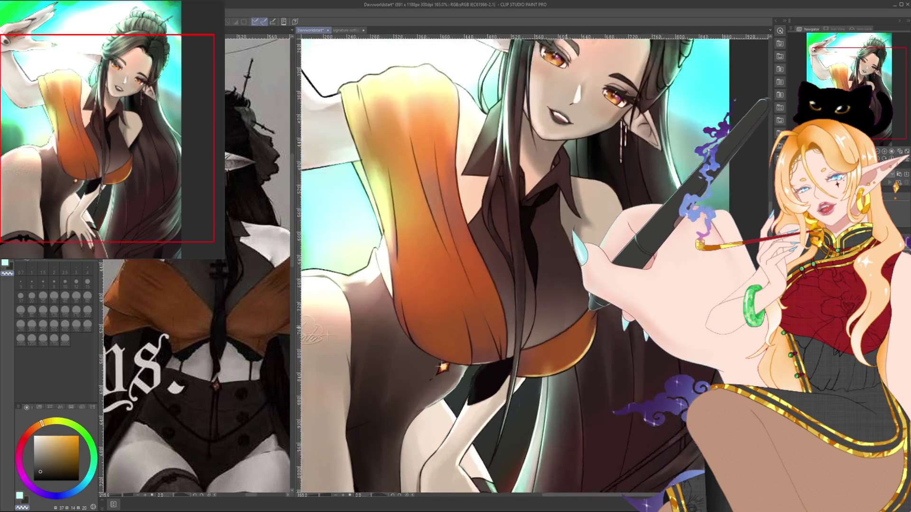
scroll(573, 328, "up", 2)
scroll(569, 323, "up", 4)
scroll(570, 323, "up", 4)
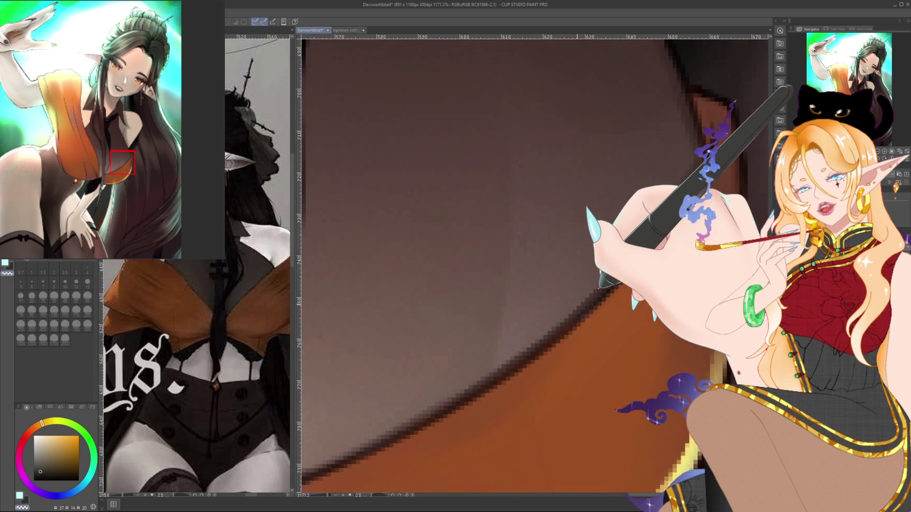
scroll(570, 323, "down", 5)
scroll(570, 322, "down", 4)
scroll(569, 322, "down", 4)
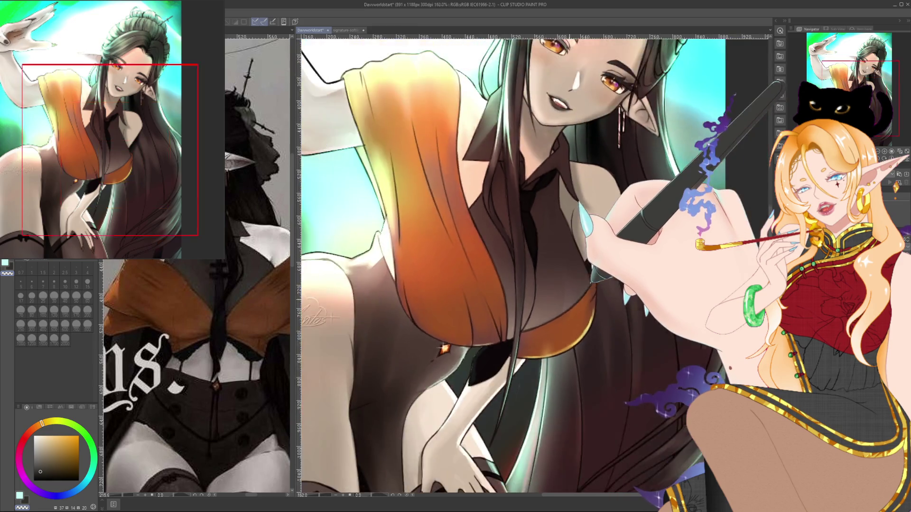
scroll(569, 323, "down", 3)
scroll(567, 263, "up", 1)
scroll(567, 263, "up", 1)
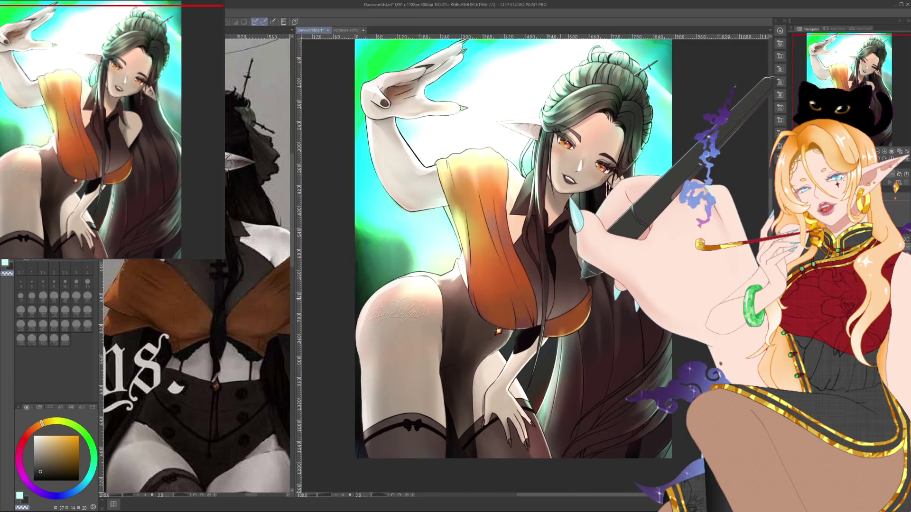
scroll(567, 264, "up", 1)
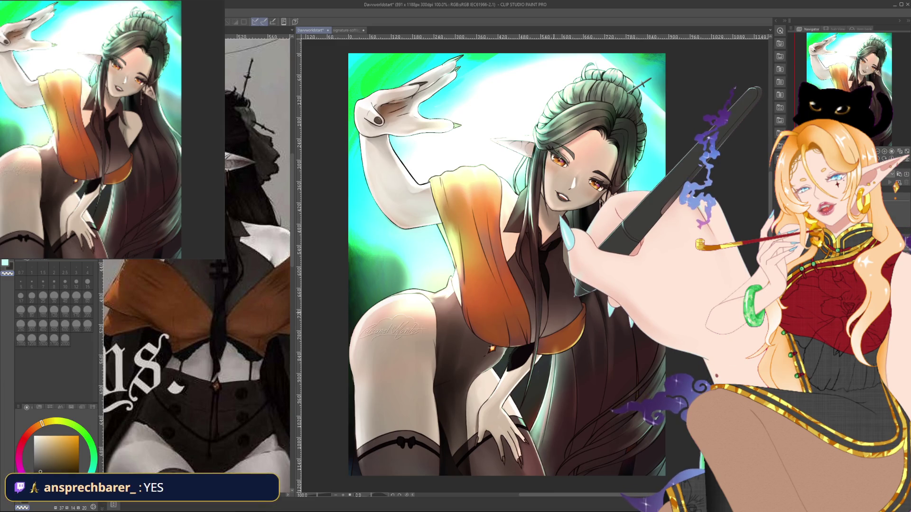
scroll(507, 262, "down", 1)
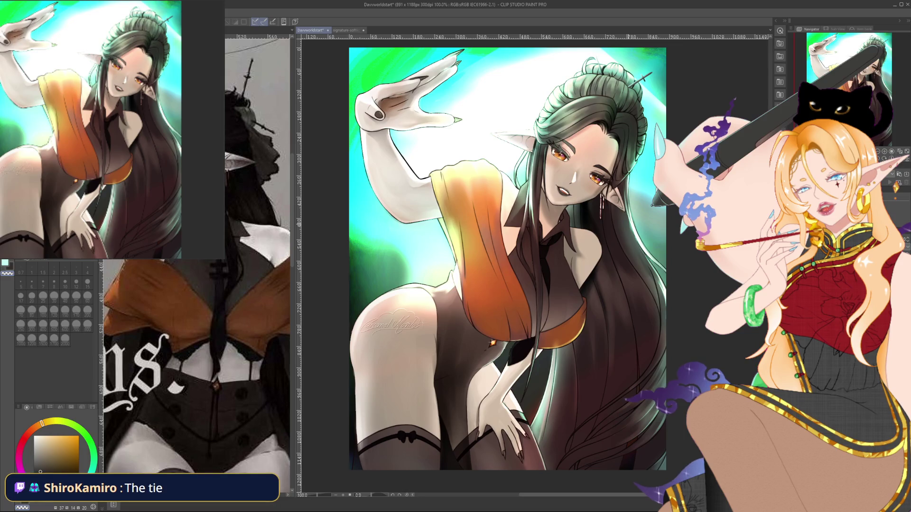
scroll(533, 303, "up", 3)
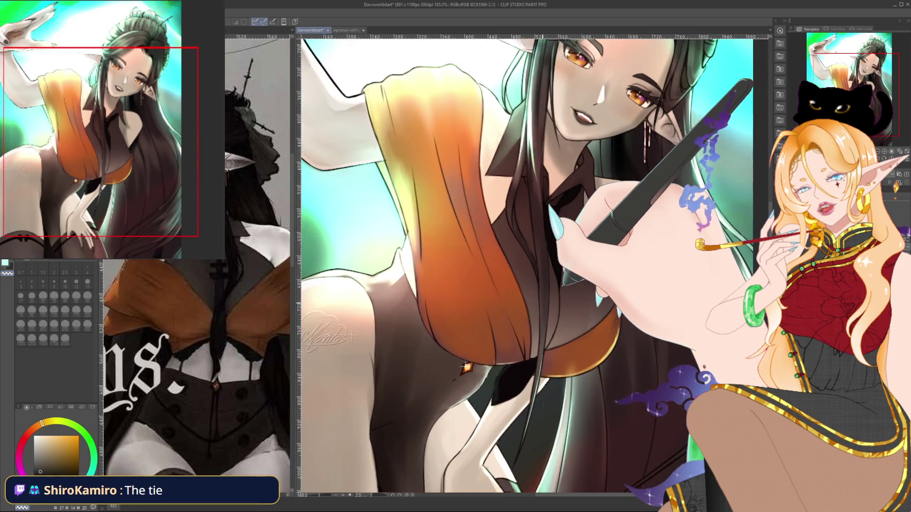
scroll(541, 308, "up", 2)
scroll(542, 308, "up", 2)
scroll(542, 308, "up", 2)
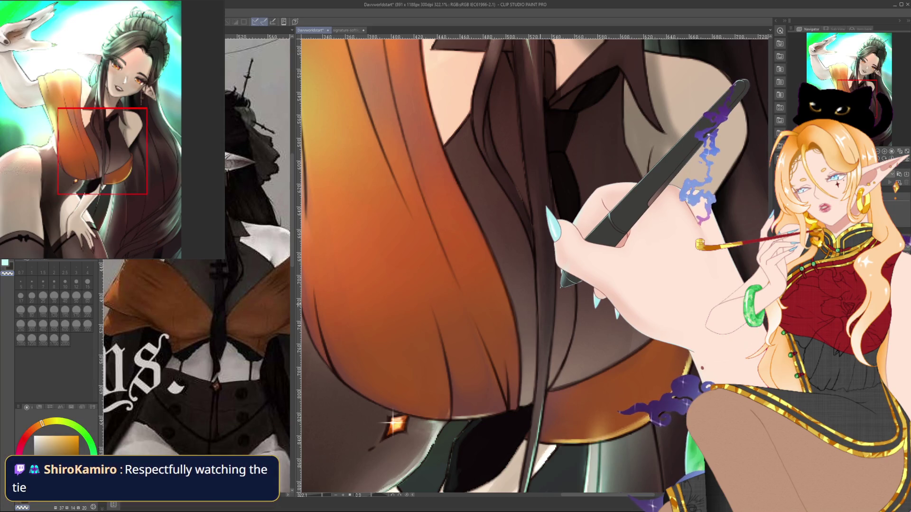
scroll(534, 266, "down", 1)
scroll(535, 265, "down", 1)
scroll(535, 265, "down", 1)
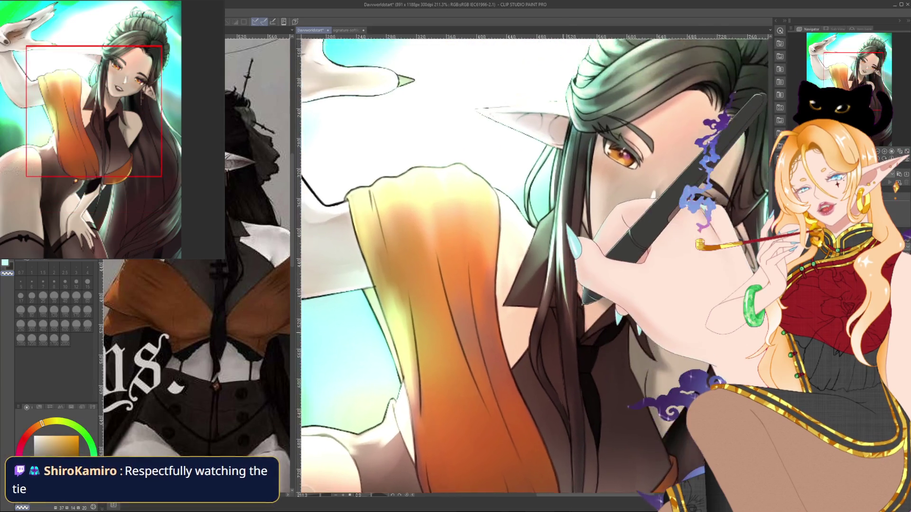
scroll(535, 265, "down", 1)
scroll(535, 265, "down", 1)
scroll(535, 266, "down", 1)
scroll(535, 265, "down", 1)
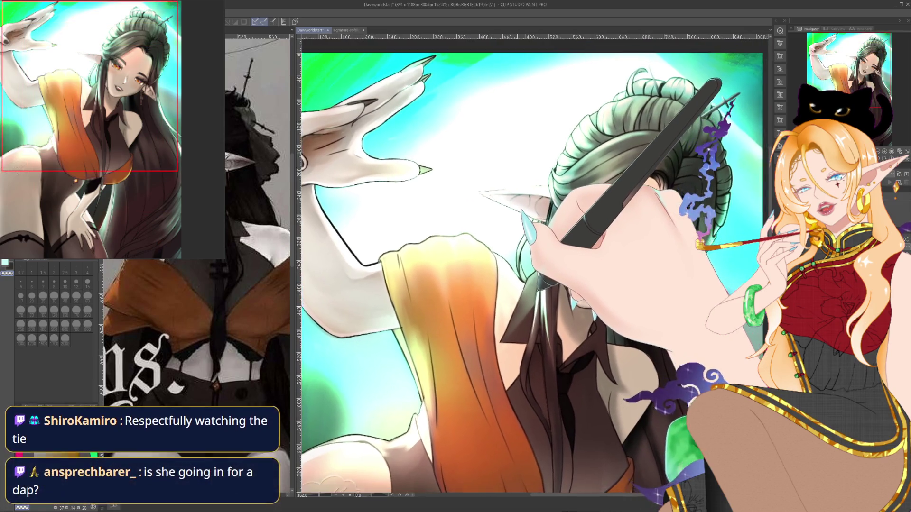
scroll(535, 265, "down", 1)
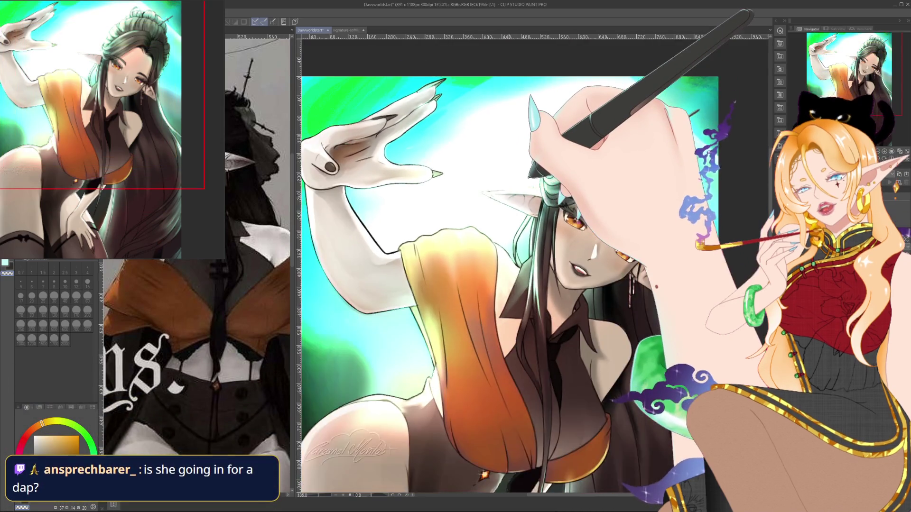
scroll(535, 265, "up", 1)
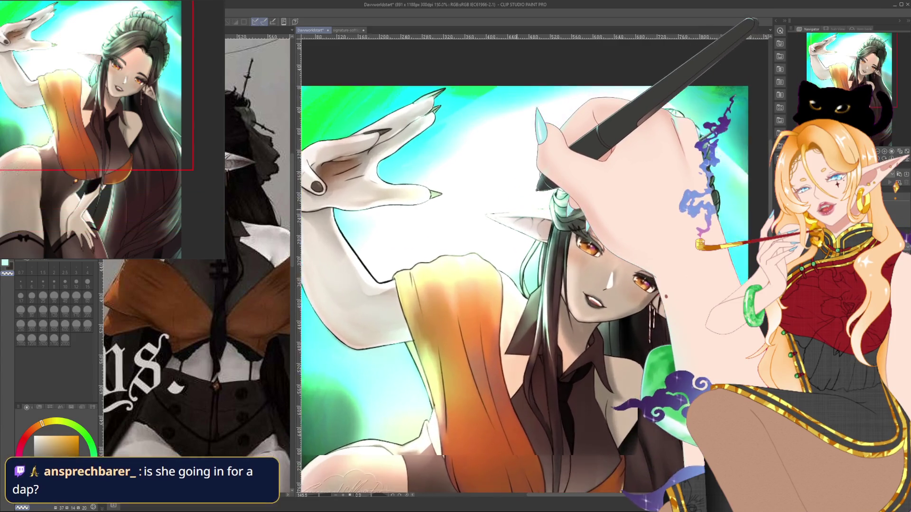
scroll(521, 211, "up", 2)
scroll(521, 210, "up", 2)
scroll(522, 211, "up", 1)
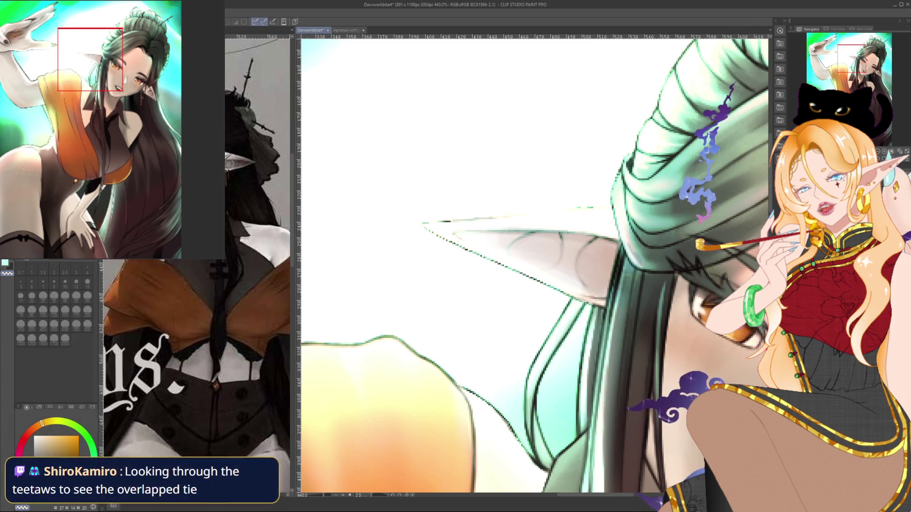
- Switch to teal with a size 4 brush and redraw the lower edge of the elf's ear
key("b")
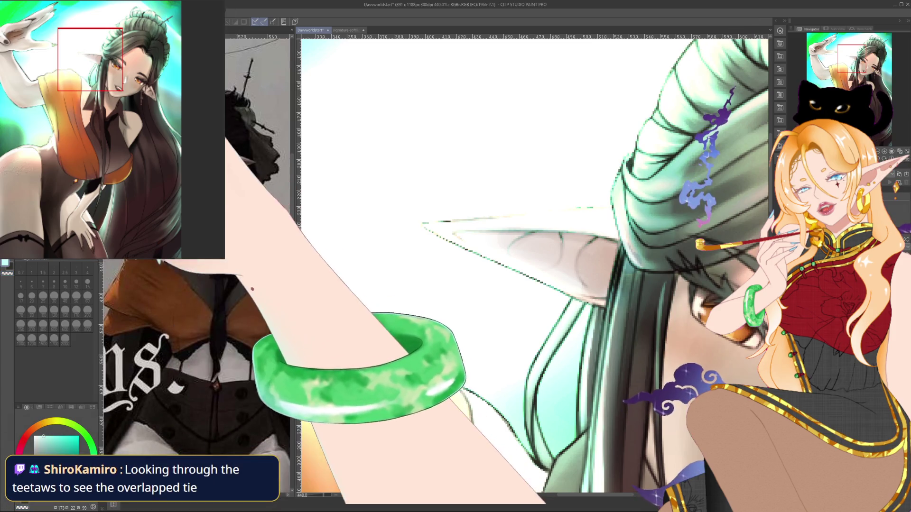
key("bracketleft")
key("bracketleft")
key("bracketleft")
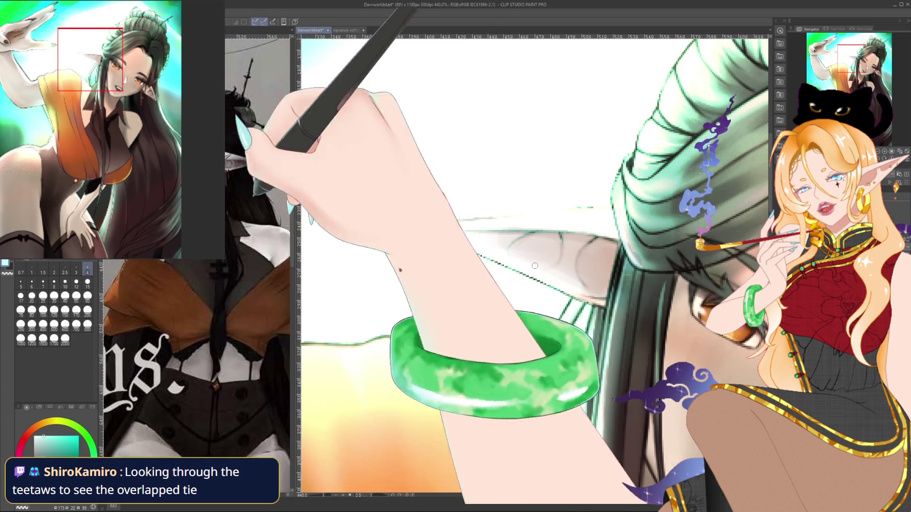
left_click_drag(437, 235, 542, 282)
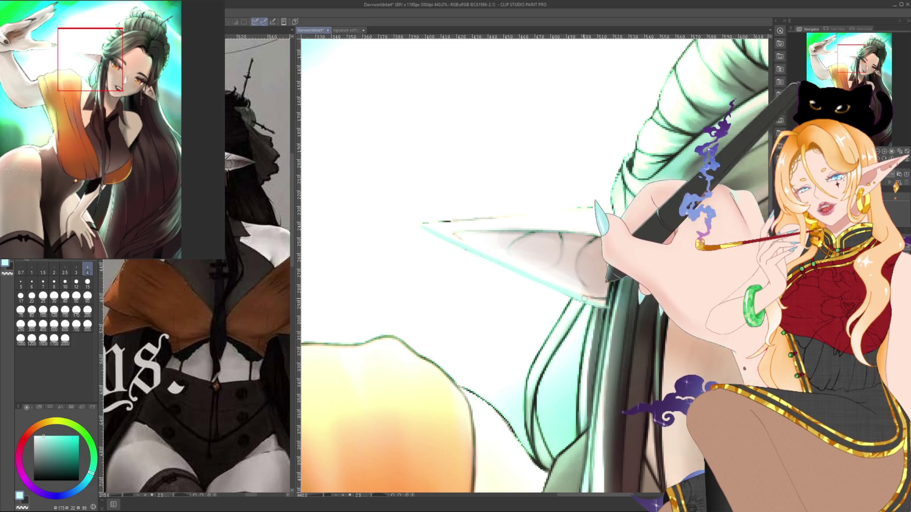
mouse_move(358, 444)
left_mouse_down()
mouse_move(485, 212)
mouse_move(469, 363)
left_mouse_up()
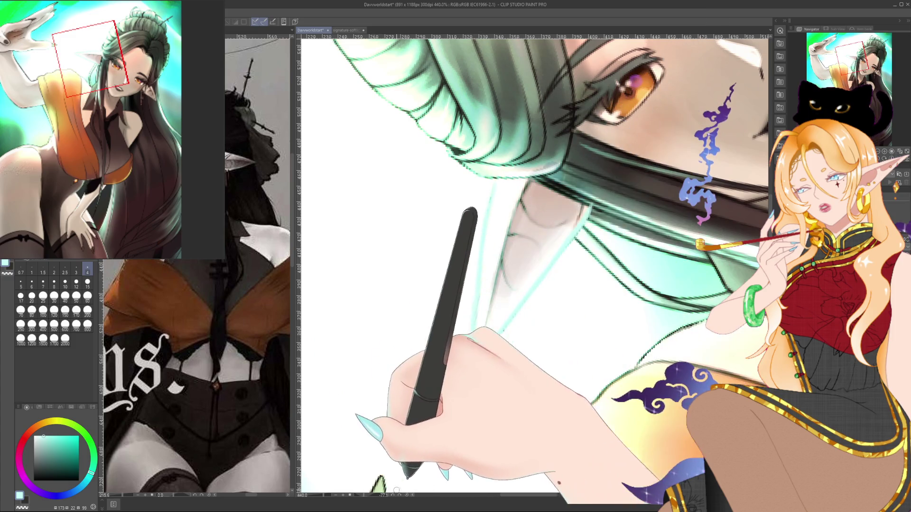
key("@")
scroll(436, 459, "down", 6)
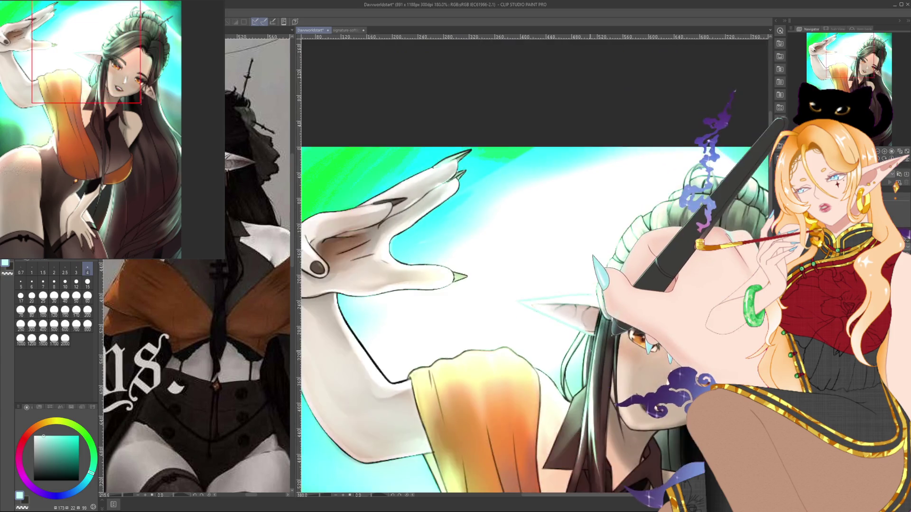
scroll(518, 215, "up", 3)
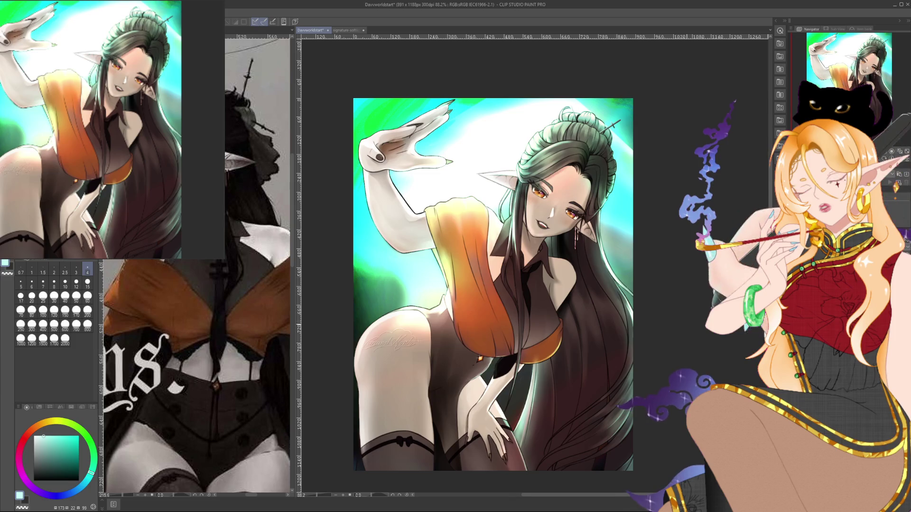
scroll(670, 256, "down", 2)
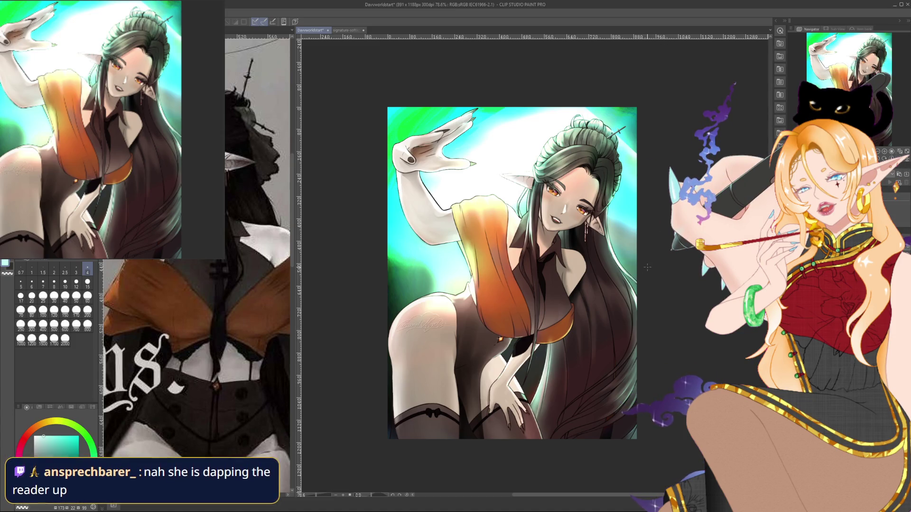
scroll(576, 269, "up", 1)
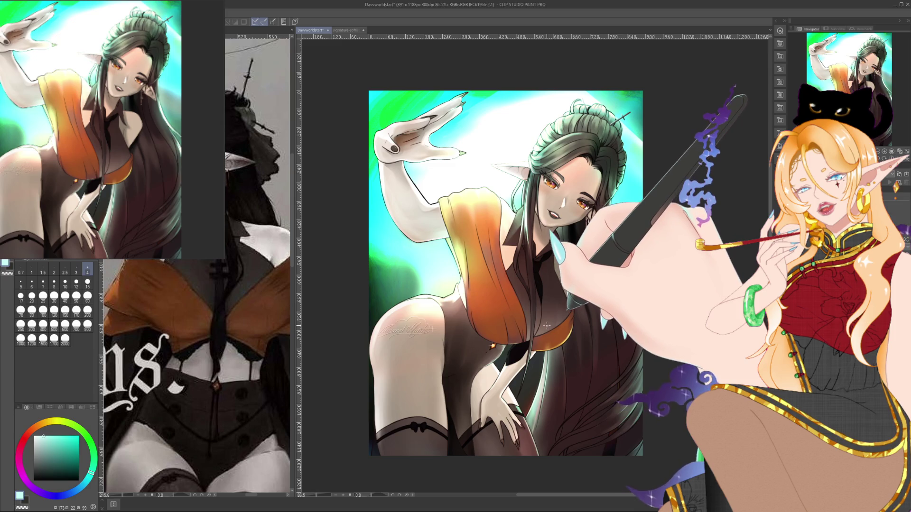
scroll(545, 325, "up", 1)
scroll(537, 324, "up", 1)
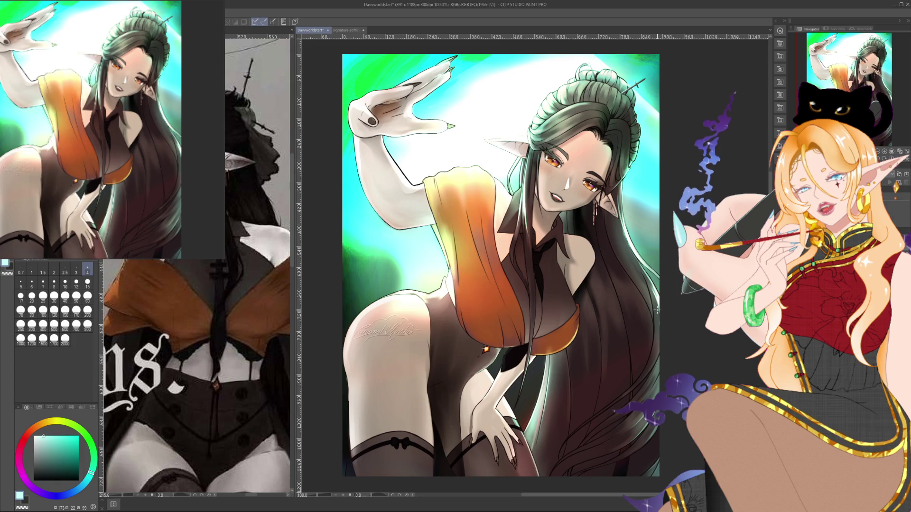
scroll(657, 310, "up", 3)
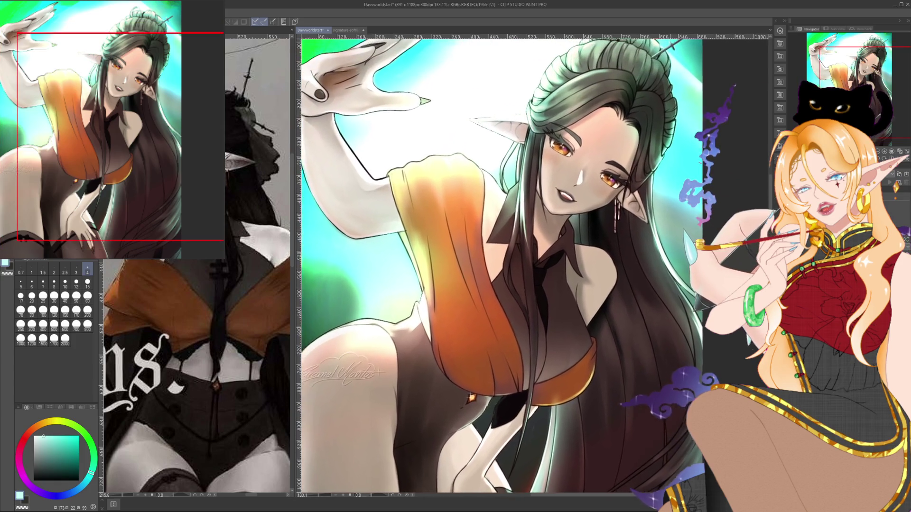
left_click_drag(498, 265, 517, 275)
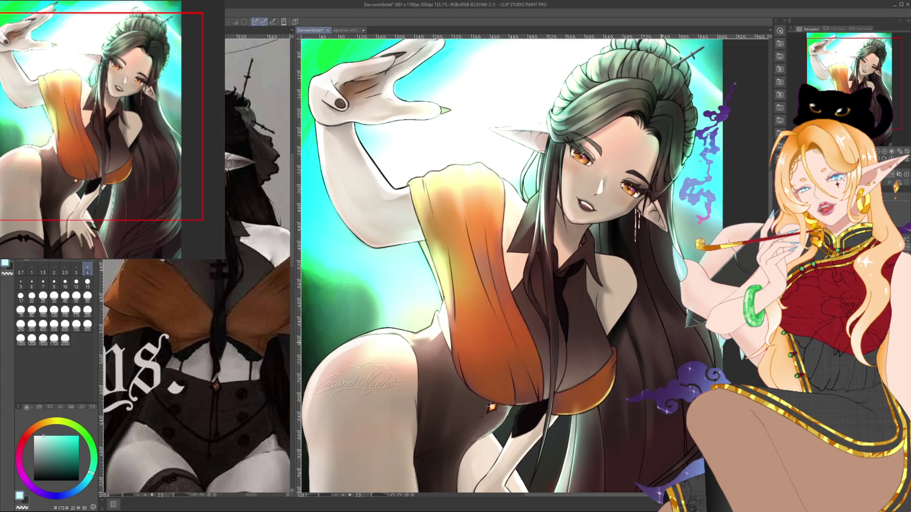
left_click_drag(662, 342, 672, 339)
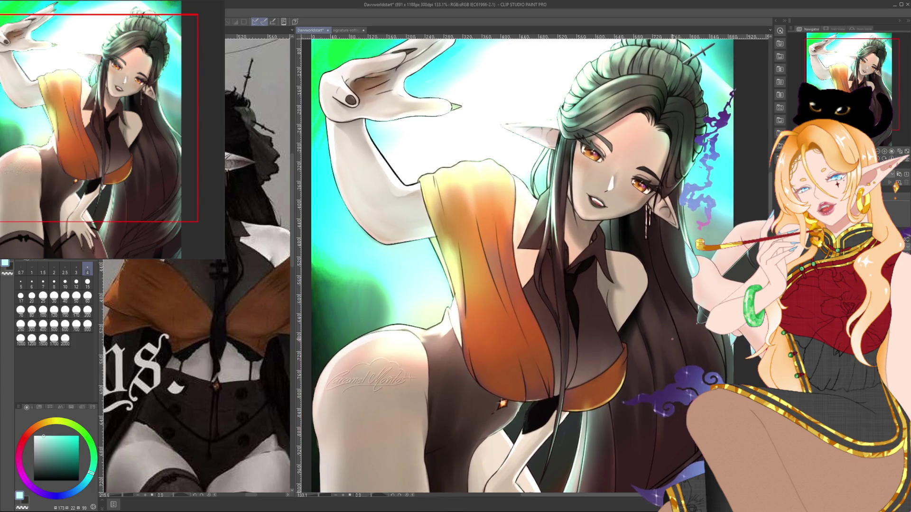
left_click_drag(522, 285, 513, 185)
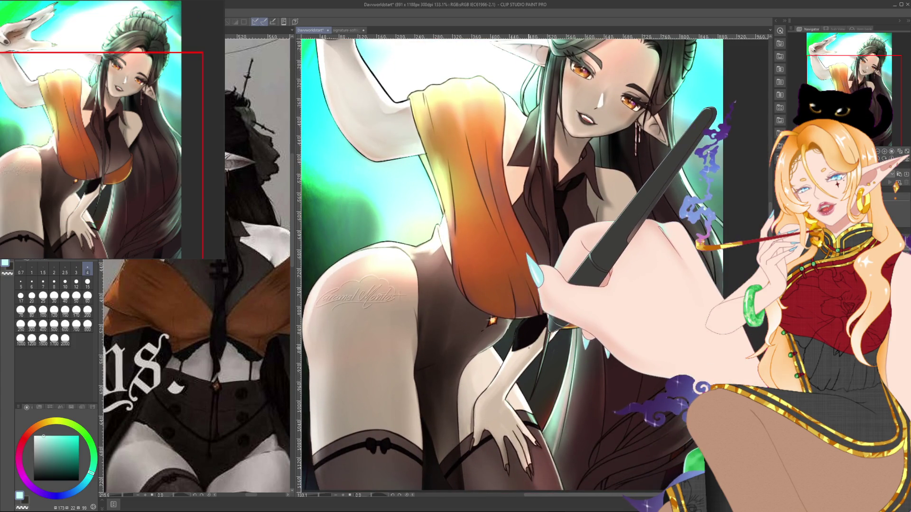
left_click_drag(529, 347, 533, 343)
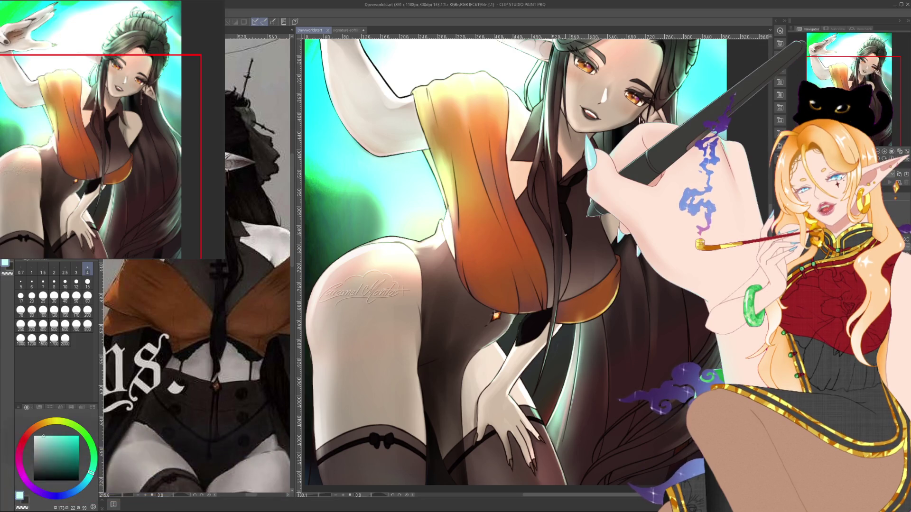
key("ctrl+minus")
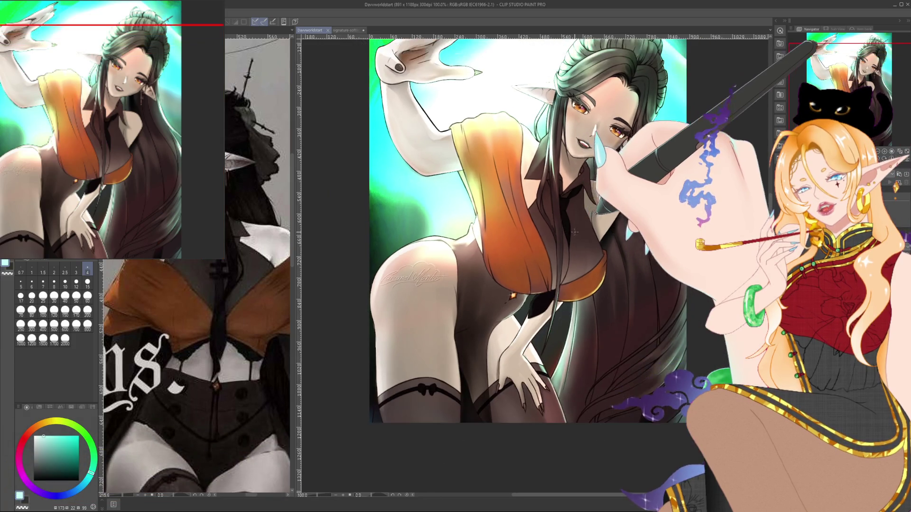
key("ctrl+minus")
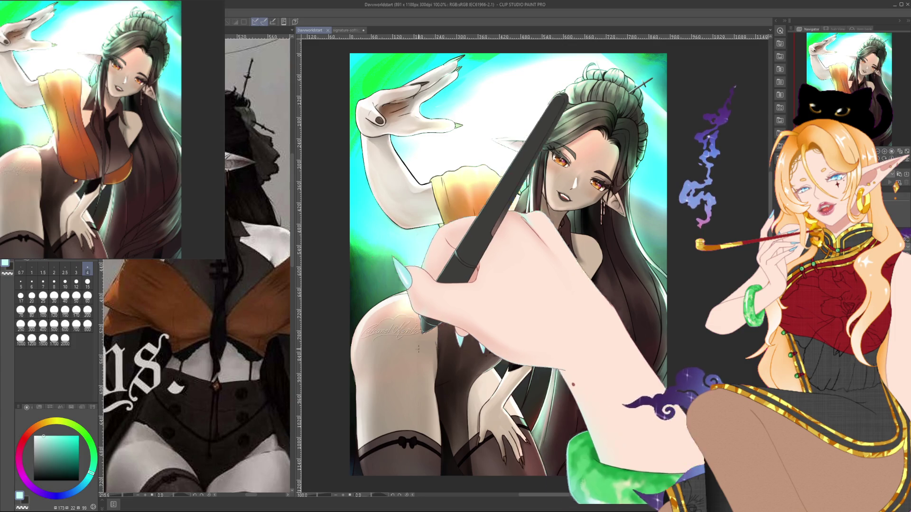
key("ctrl+plus")
scroll(433, 327, "up", 2)
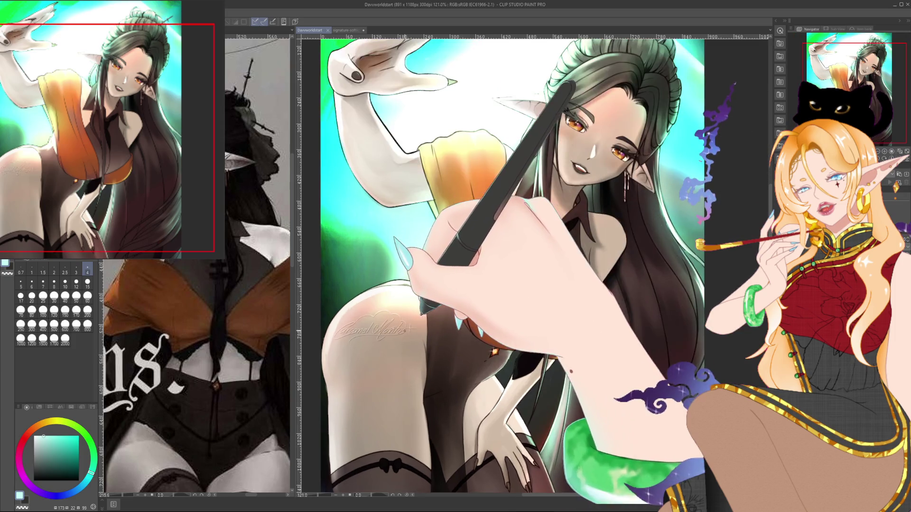
scroll(427, 329, "up", 2)
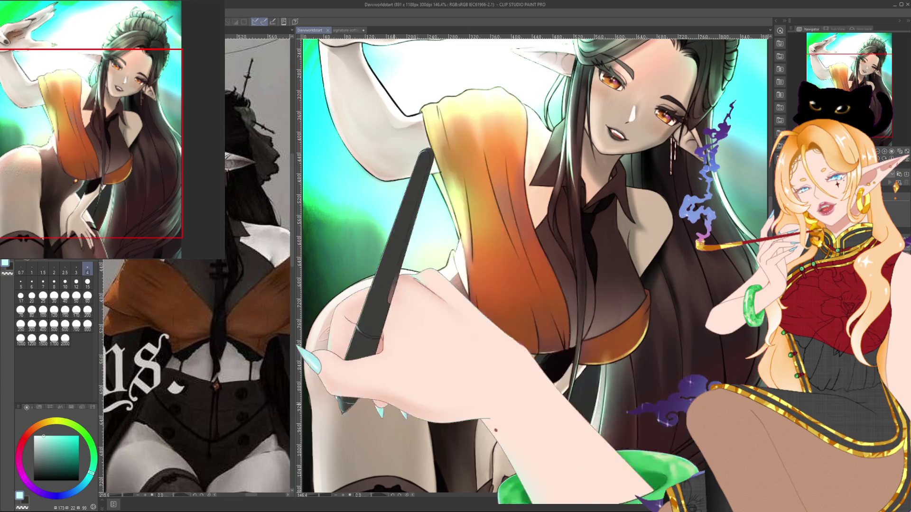
scroll(468, 318, "down", 1)
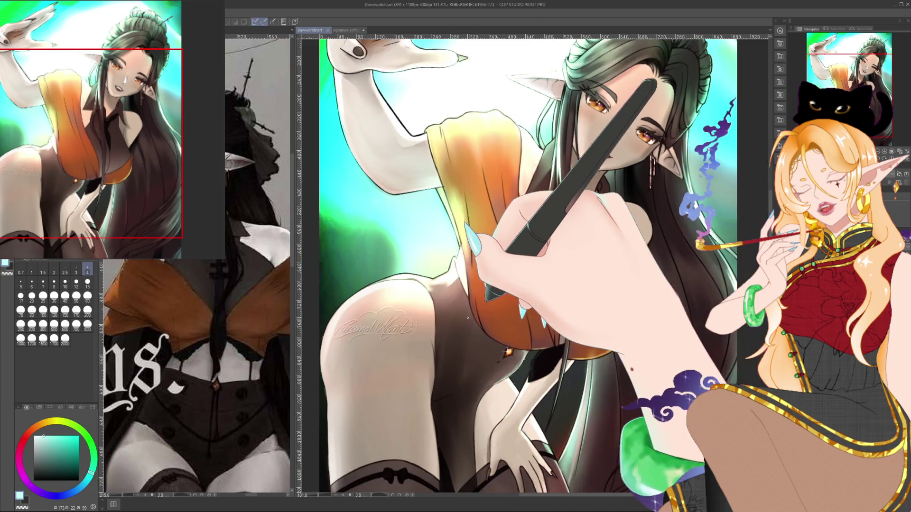
scroll(468, 318, "down", 1)
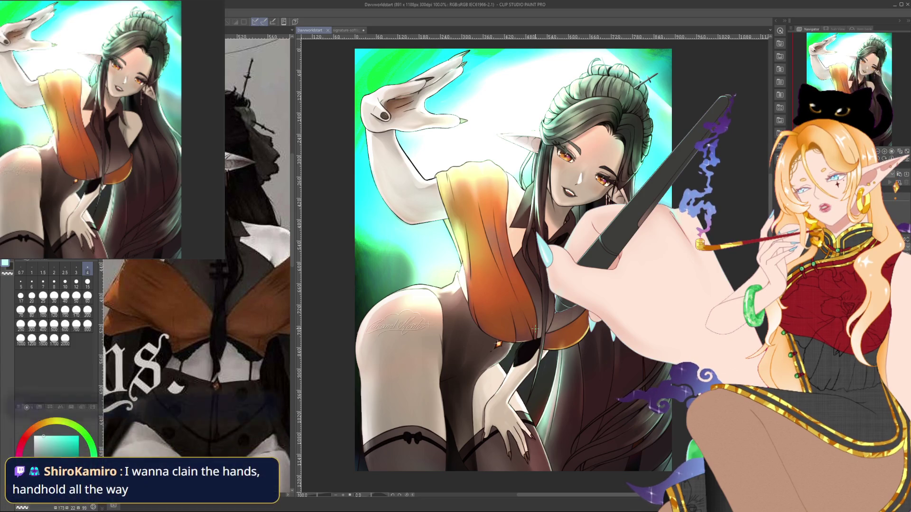
left_click_drag(535, 328, 525, 326)
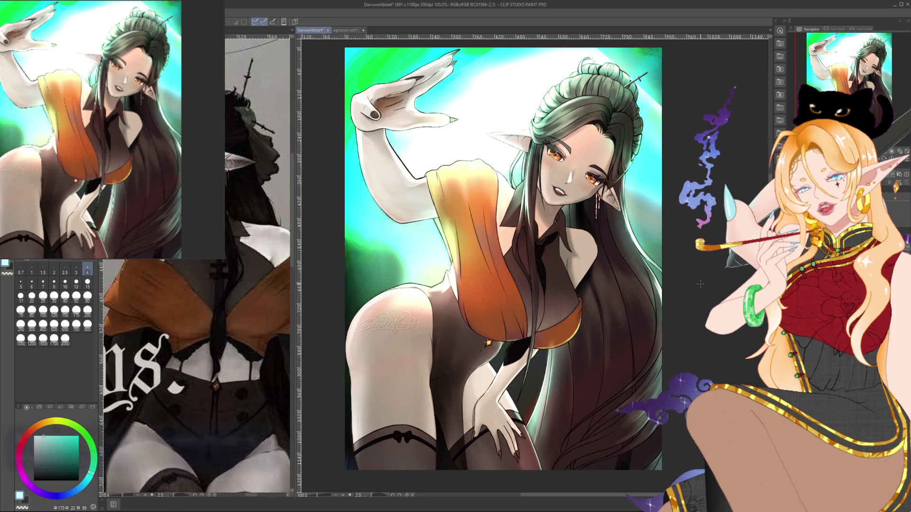
left_click_drag(503, 259, 511, 330)
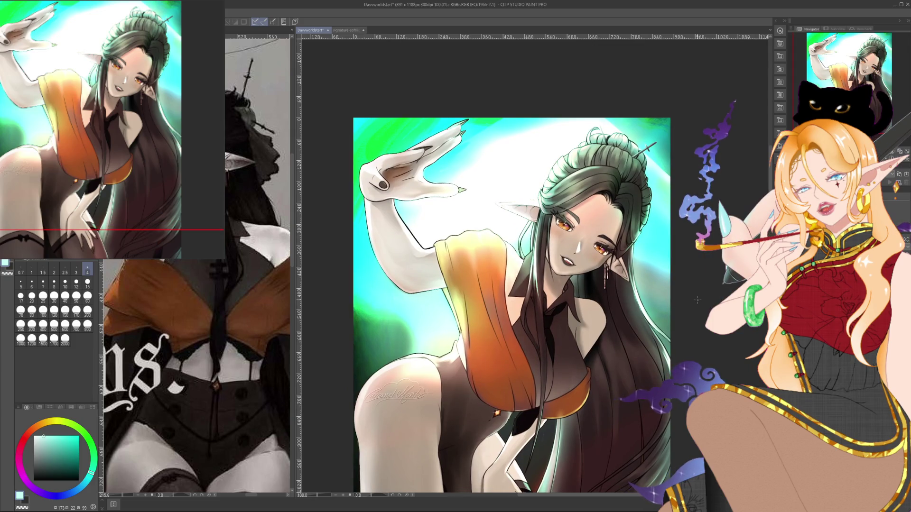
scroll(403, 149, "up", 1)
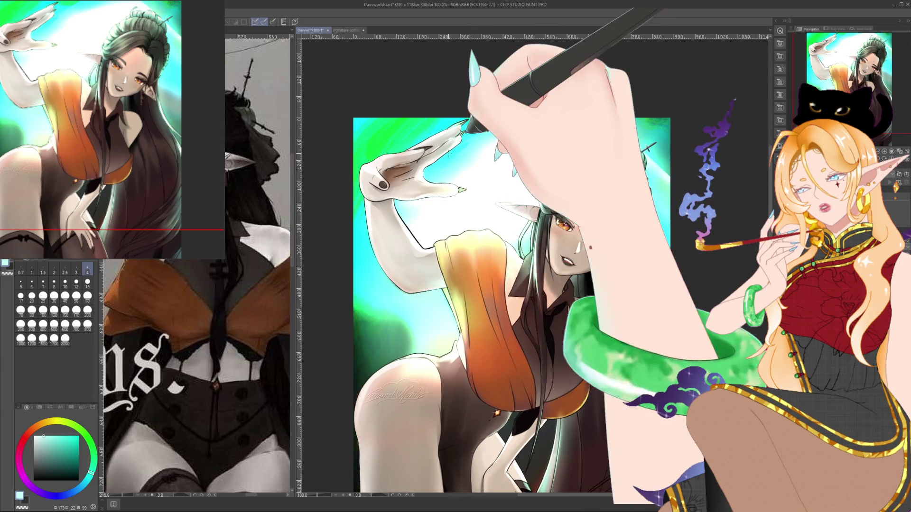
- Zoom into the raised hand and pick a dark brown with a size 3 brush
scroll(402, 148, "up", 2)
scroll(402, 148, "up", 2)
scroll(403, 148, "up", 2)
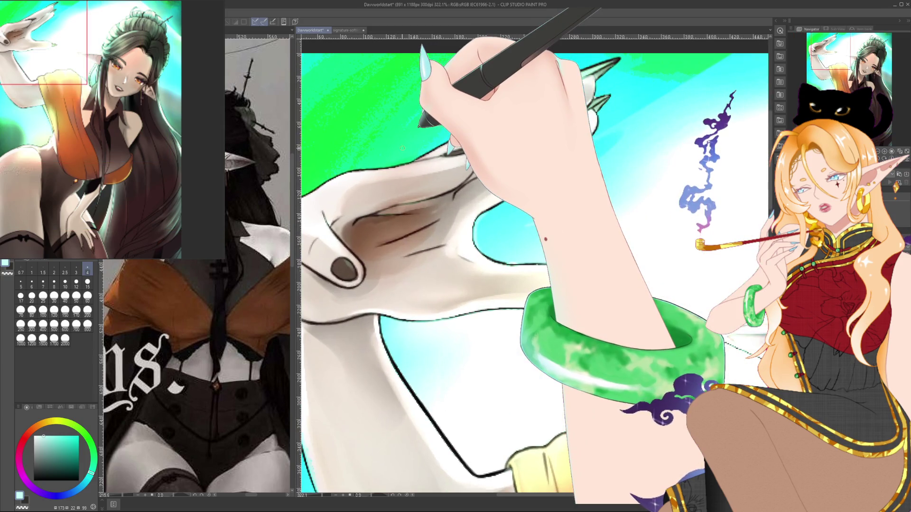
scroll(685, 227, "up", 1)
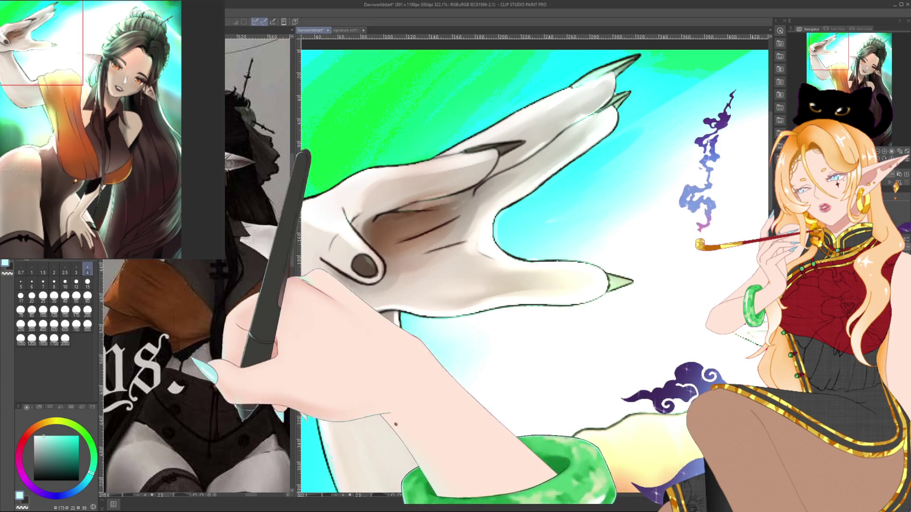
left_click(214, 375)
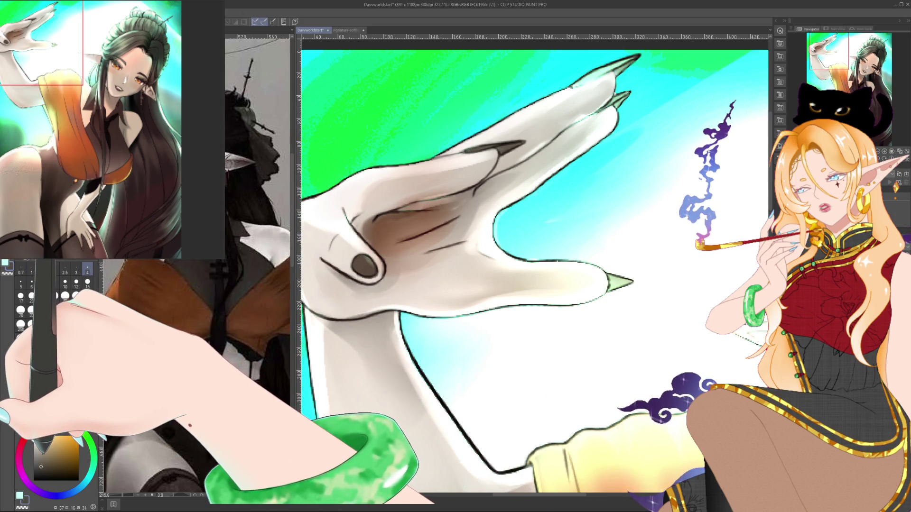
left_click(43, 469)
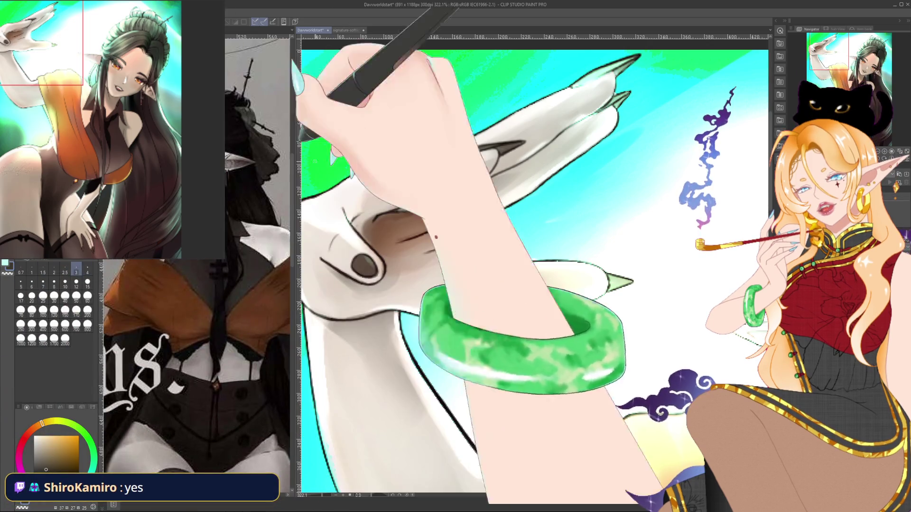
key("bracketleft")
- Letter the viewer's name in small script on the back of the raised hand
mouse_move(531, 273)
left_mouse_down()
mouse_move(544, 258)
mouse_move(522, 304)
left_mouse_up()
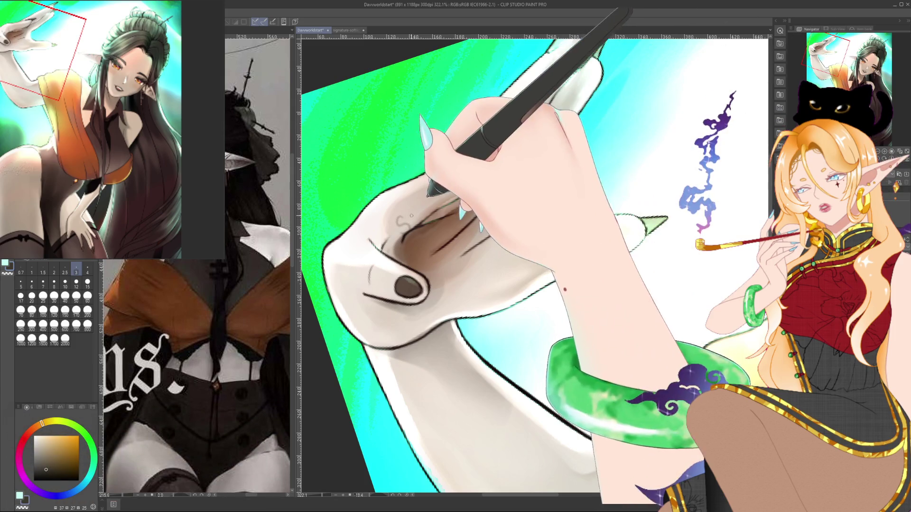
mouse_move(409, 212)
left_mouse_down()
mouse_move(417, 221)
mouse_move(432, 208)
left_mouse_up()
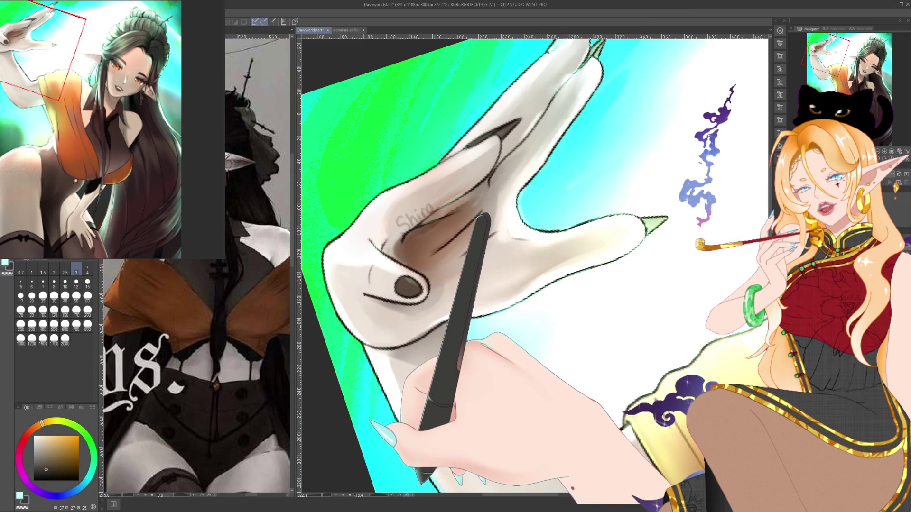
left_click_drag(454, 195, 475, 181)
scroll(540, 266, "down", 2)
scroll(541, 265, "down", 2)
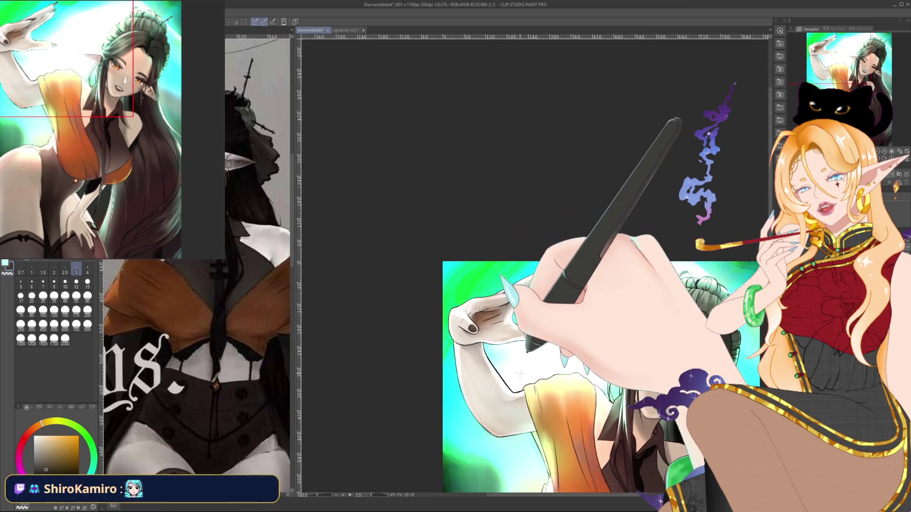
- Zoom out, recenter the illustration and finish lettering the viewer's username across the raised hand
scroll(498, 289, "down", 2)
left_click_drag(498, 289, 505, 258)
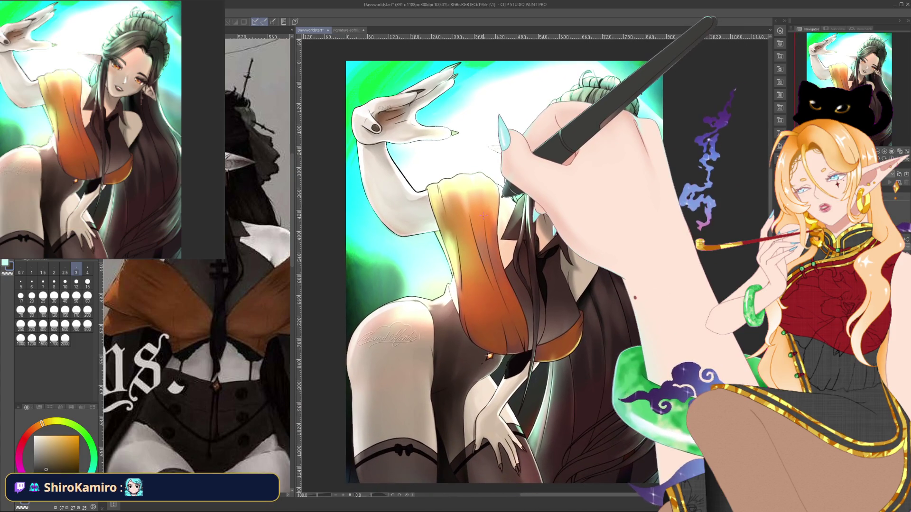
left_click_drag(483, 216, 492, 223)
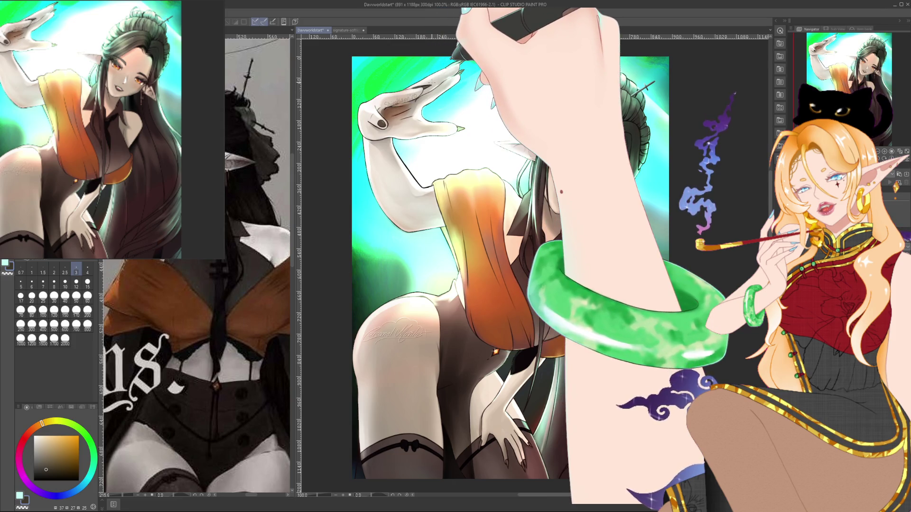
scroll(393, 90, "up", 5)
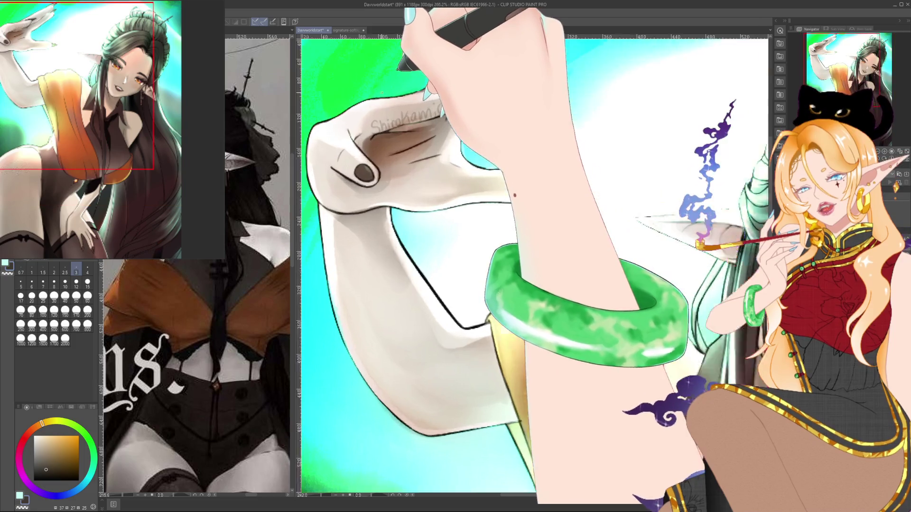
- Wipe the name with a size-60 brush, then letter the name and 'was here' at size 3
scroll(393, 90, "up", 5)
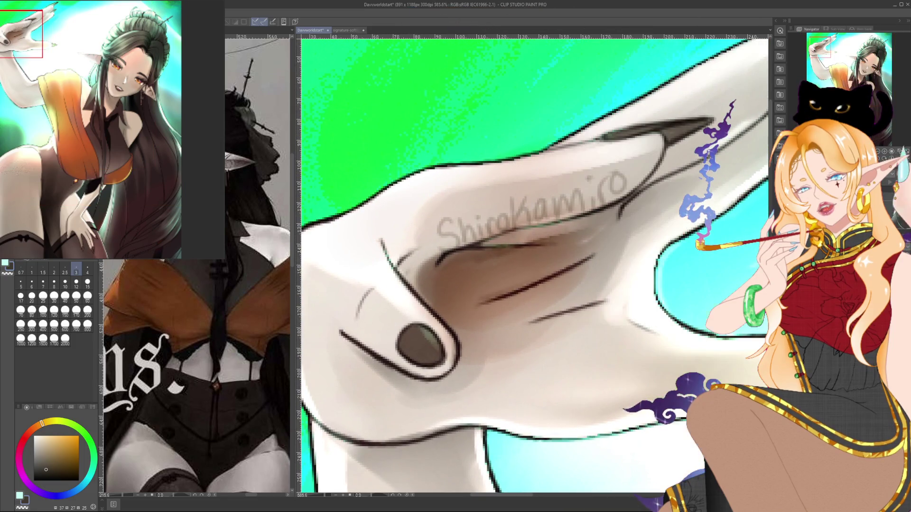
left_click(87, 297)
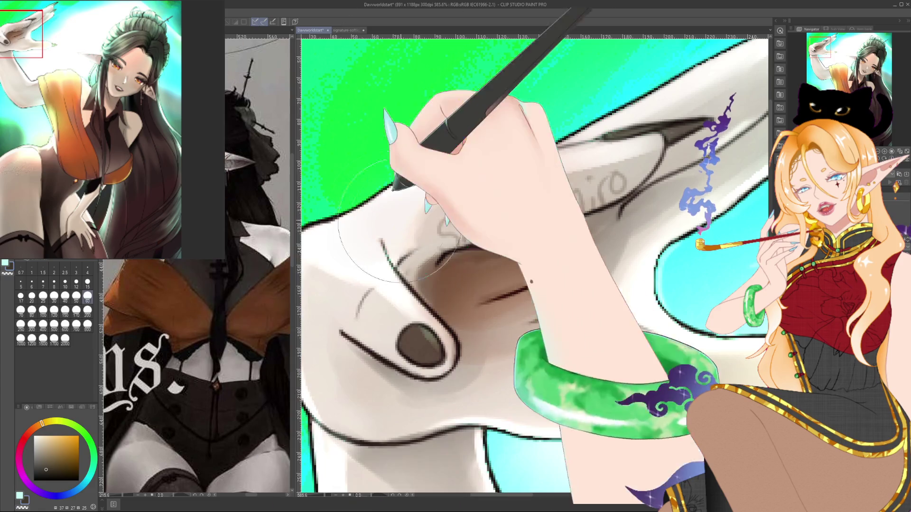
left_click(76, 268)
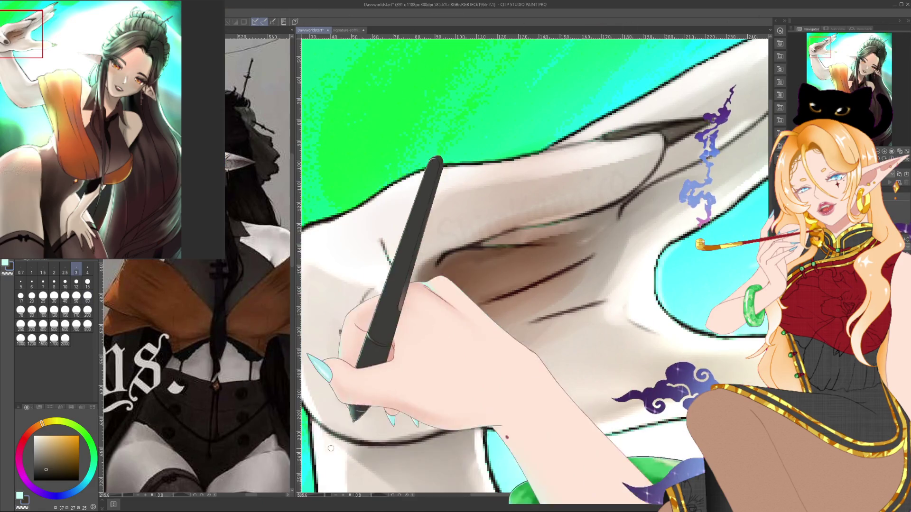
left_click_drag(331, 448, 453, 250)
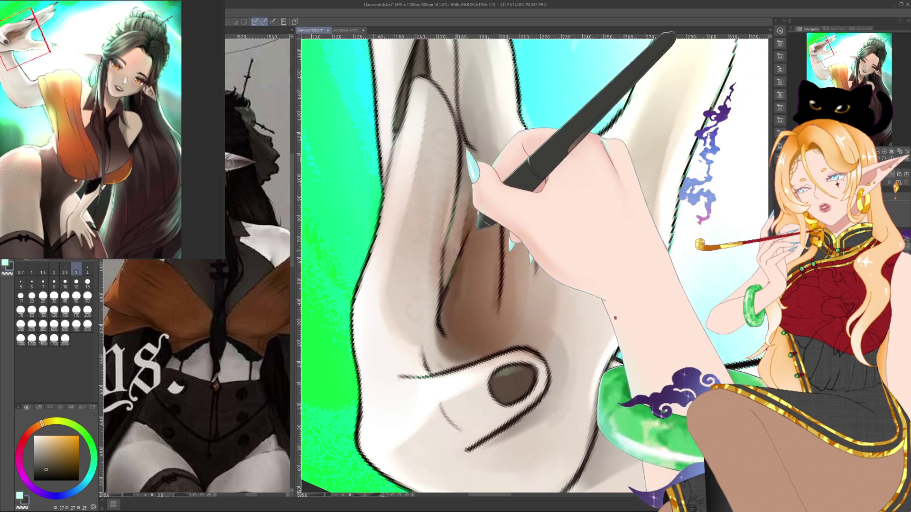
left_click_drag(463, 285, 483, 292)
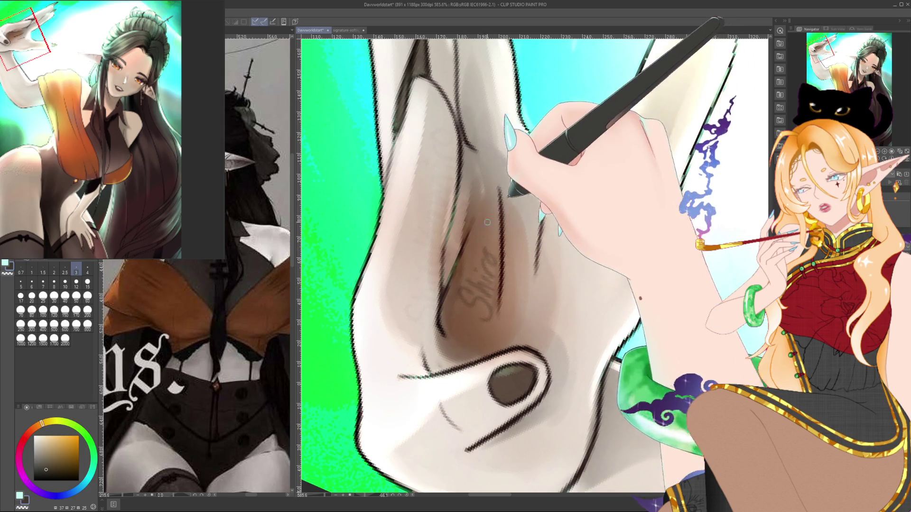
left_click_drag(494, 237, 487, 200)
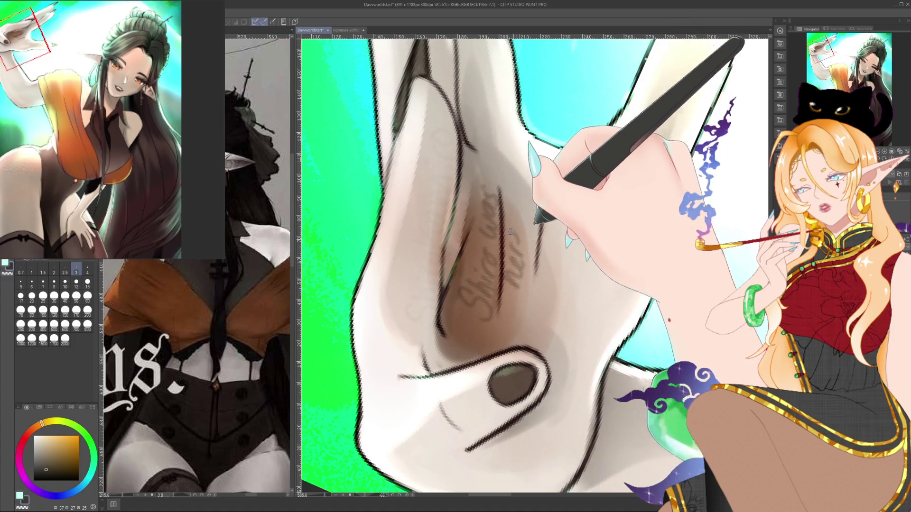
- Reset the canvas rotation and reframe the view to center the hand and head
key("ctrl+at")
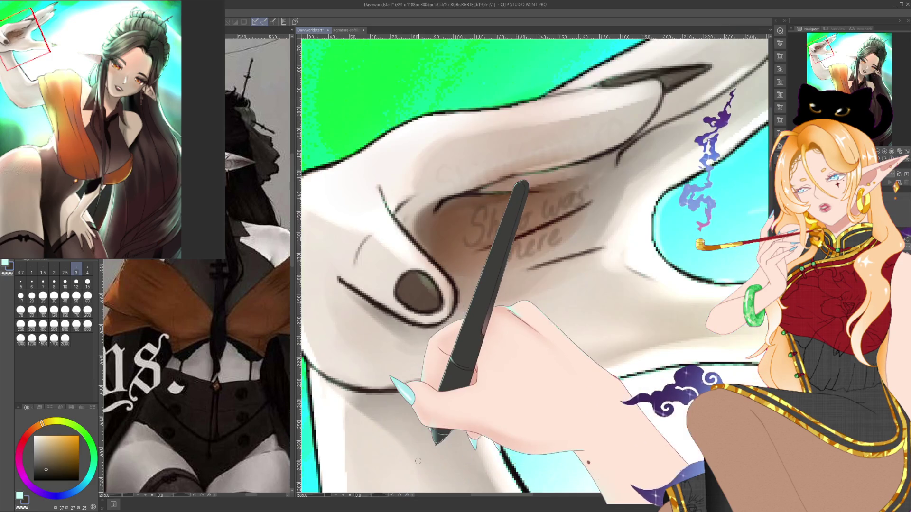
scroll(420, 456, "right", 2)
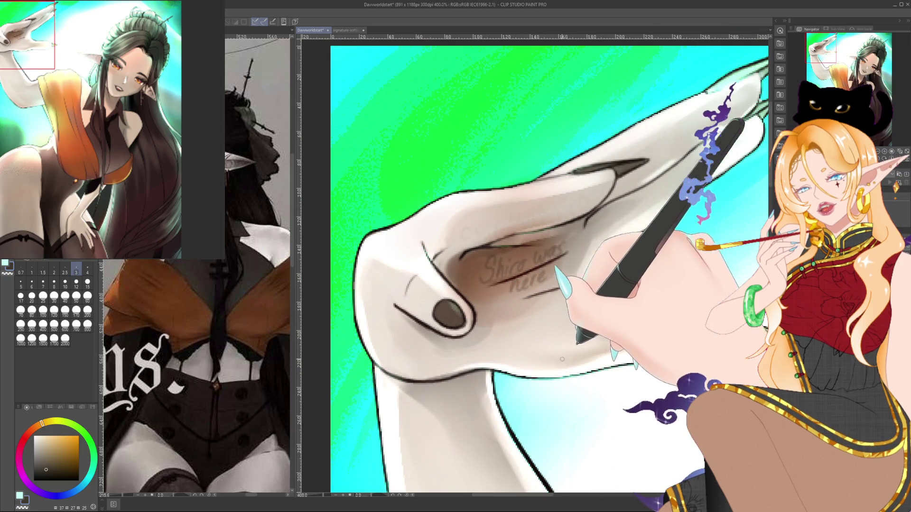
scroll(620, 335, "down", 1)
scroll(612, 327, "down", 1)
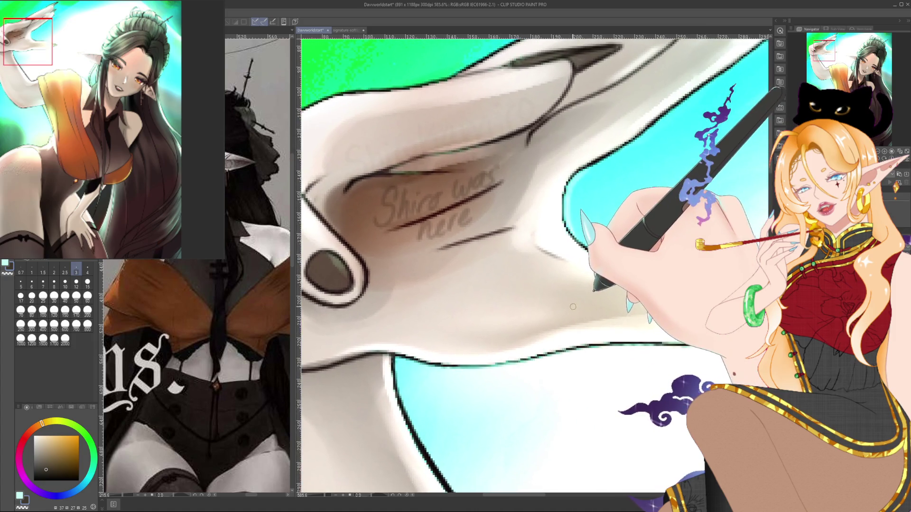
scroll(598, 318, "down", 2)
scroll(581, 306, "down", 1)
scroll(581, 306, "down", 1)
left_click_drag(580, 306, 408, 186)
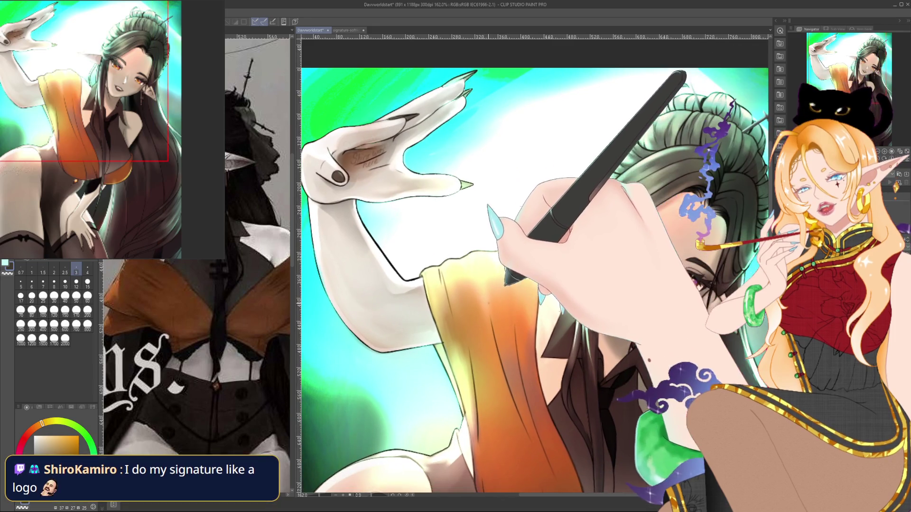
scroll(398, 210, "down", 2)
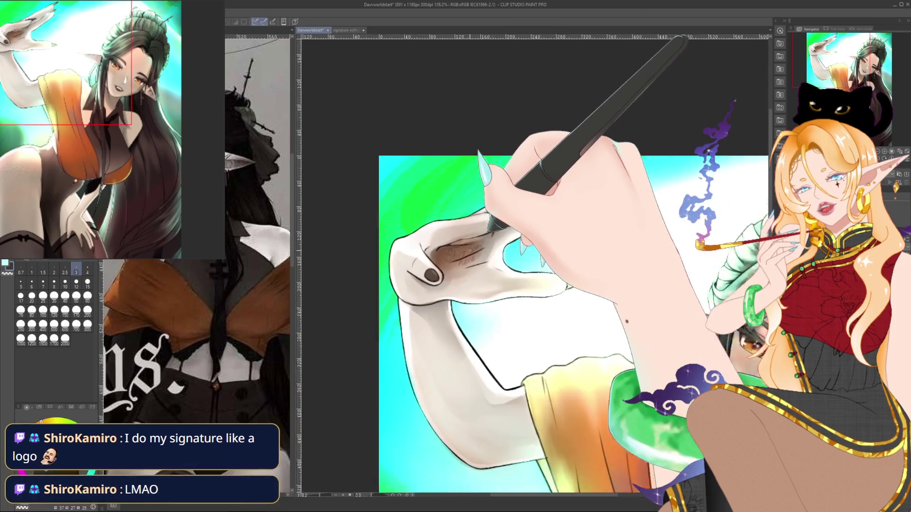
scroll(474, 238, "up", 2)
scroll(499, 254, "up", 4)
scroll(498, 255, "up", 2)
scroll(498, 254, "up", 1)
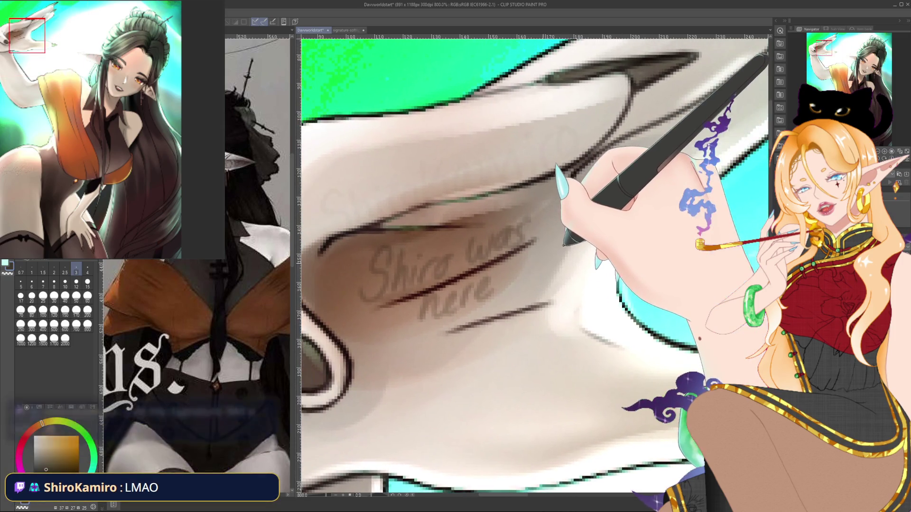
scroll(498, 254, "up", 1)
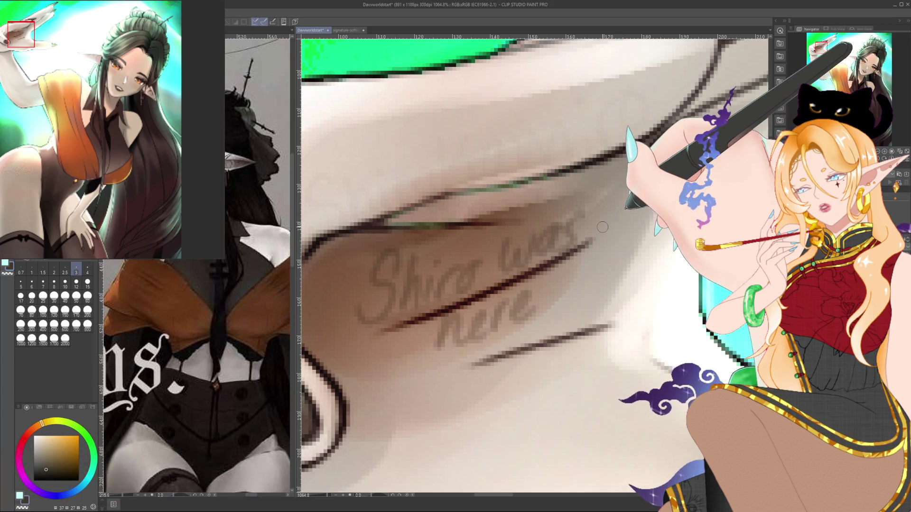
scroll(602, 228, "down", 10)
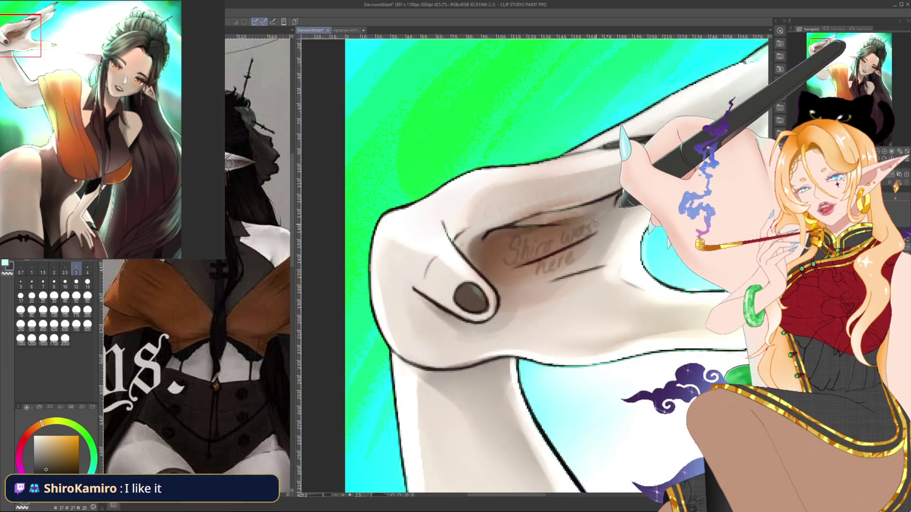
left_click_drag(602, 228, 428, 142)
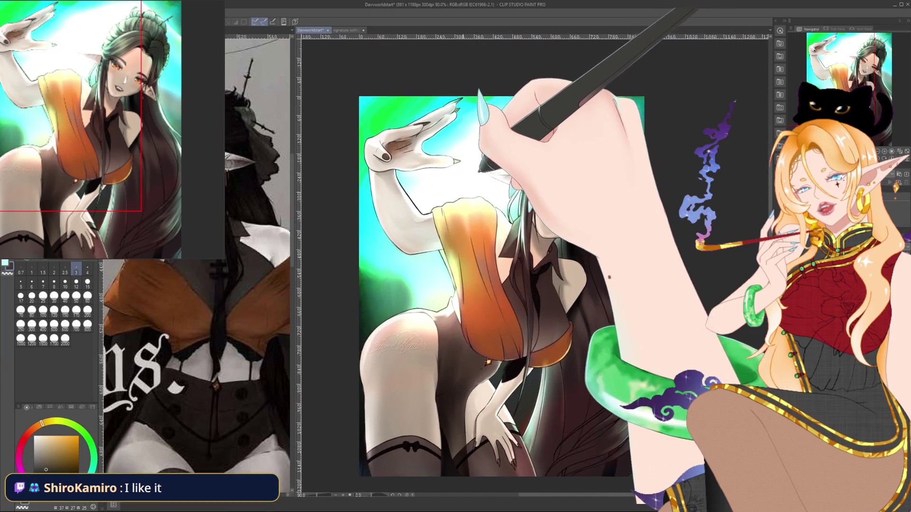
- Zoom into the raised hand and sketch a small doodle beside the hidden 'was here' note
left_click_drag(482, 203, 483, 203)
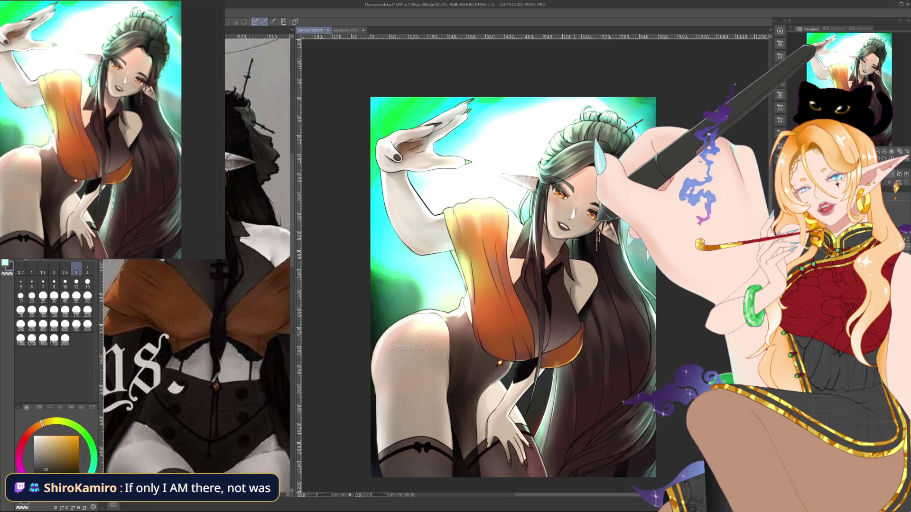
scroll(420, 135, "up", 1)
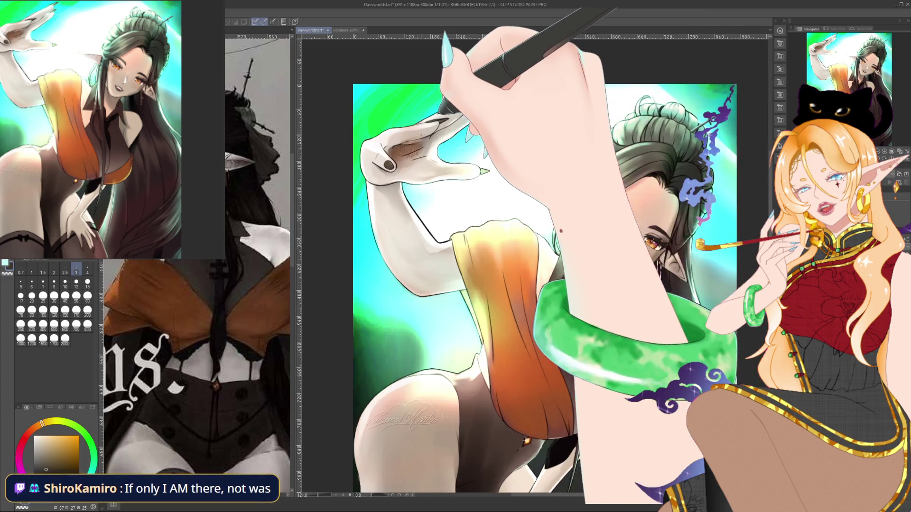
scroll(420, 135, "up", 2)
scroll(421, 134, "up", 2)
scroll(421, 134, "up", 1)
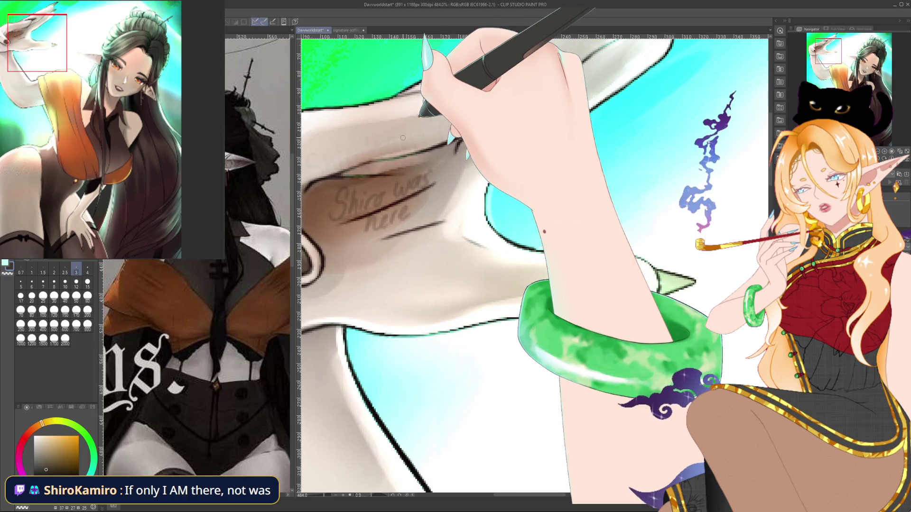
scroll(421, 134, "up", 1)
left_click_drag(421, 135, 511, 163)
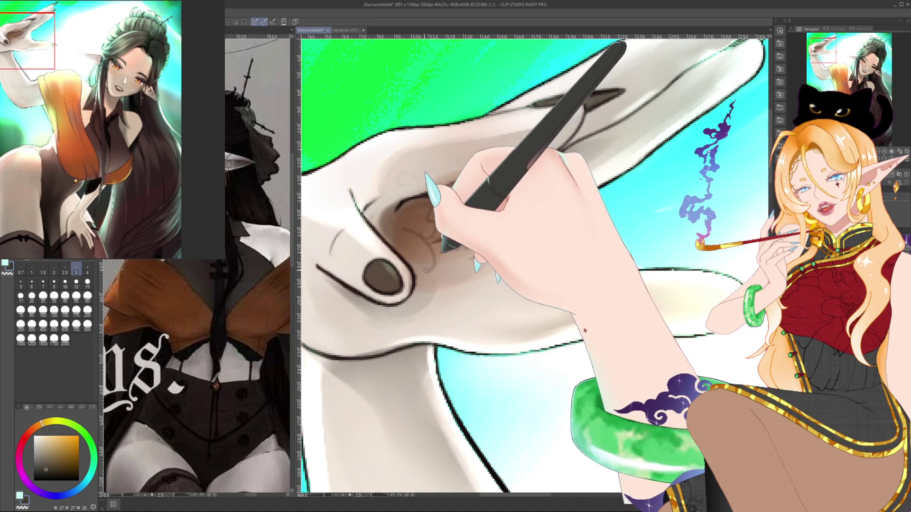
mouse_move(426, 270)
left_mouse_down()
mouse_move(433, 242)
mouse_move(395, 222)
left_mouse_up()
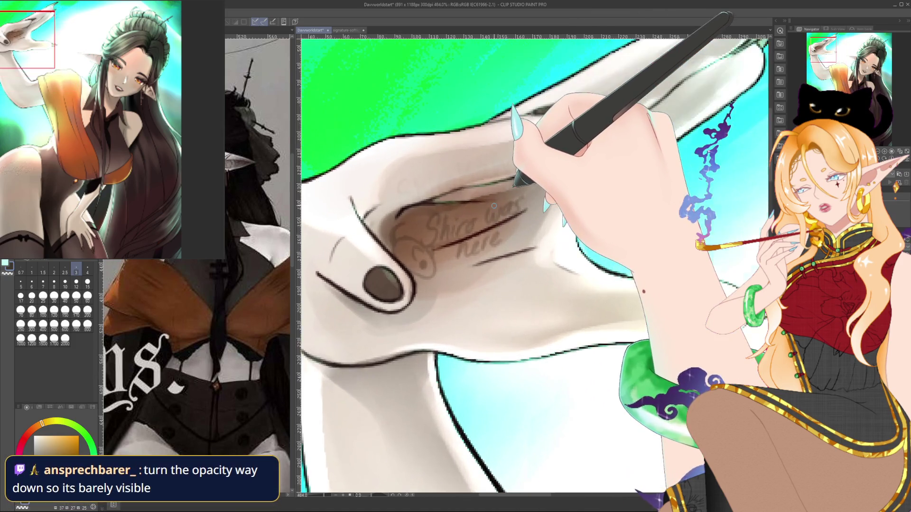
- Zoom out, recenter the artwork and zoom back in on the raised hand
scroll(494, 206, "up", 2)
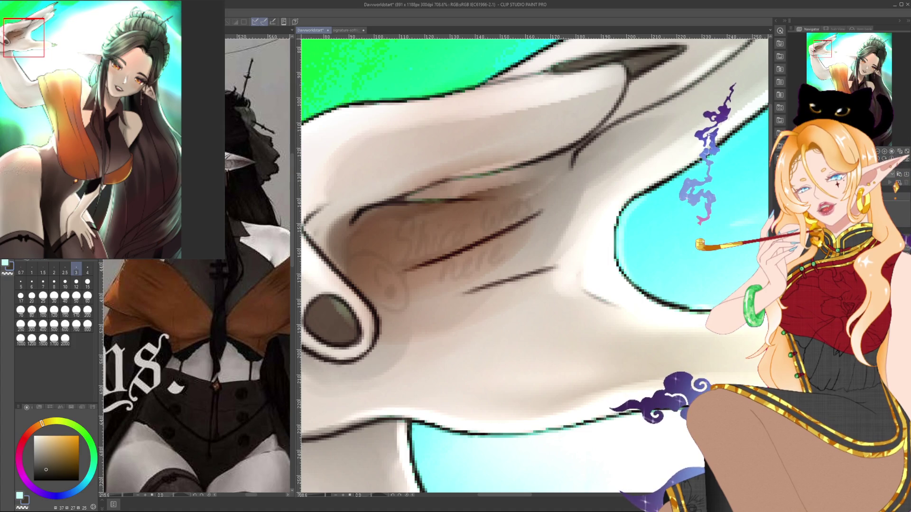
scroll(658, 217, "down", 3)
scroll(657, 217, "down", 2)
scroll(657, 217, "down", 2)
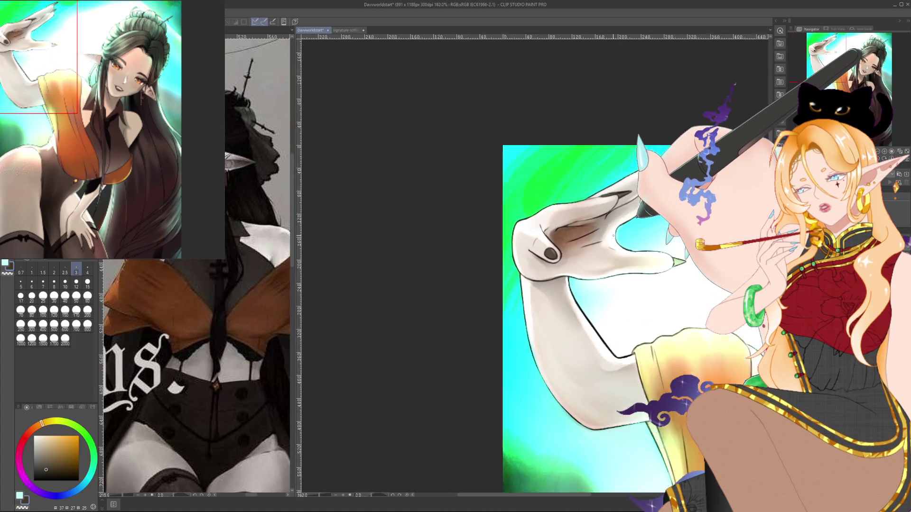
scroll(658, 217, "down", 1)
mouse_move(616, 285)
left_mouse_down()
mouse_move(413, 204)
mouse_move(457, 219)
left_mouse_up()
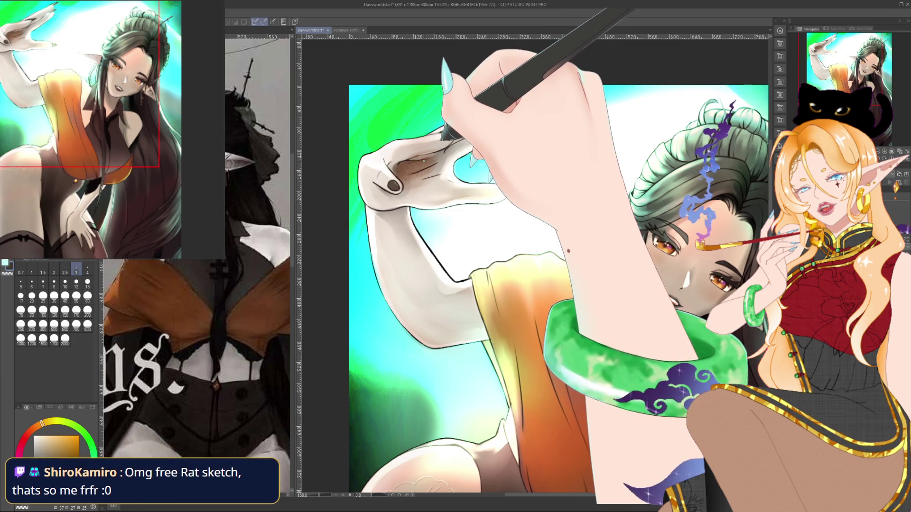
scroll(424, 160, "up", 2)
scroll(425, 164, "up", 2)
scroll(427, 168, "up", 1)
scroll(430, 174, "up", 1)
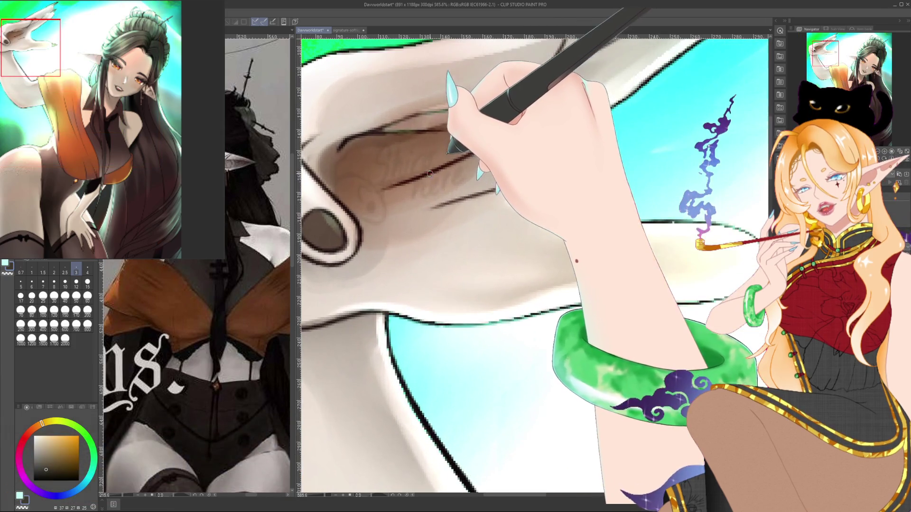
scroll(412, 170, "up", 1)
scroll(410, 170, "down", 2)
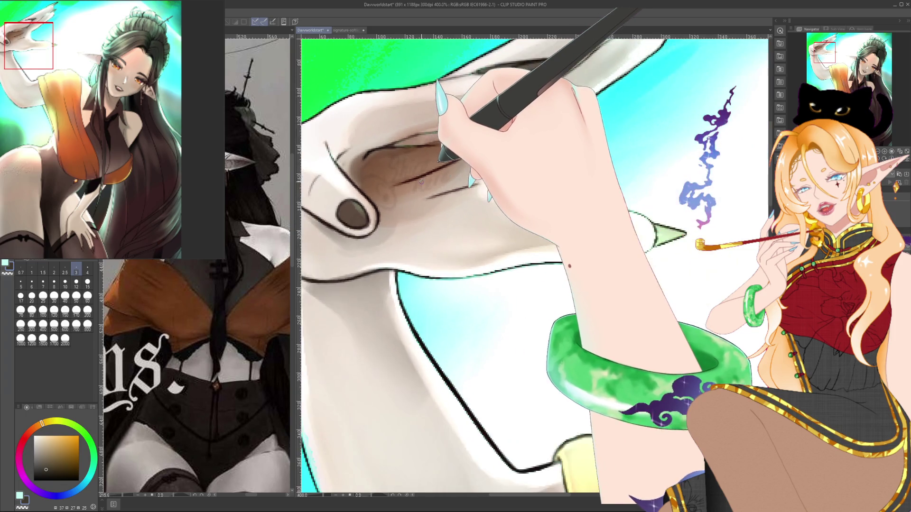
scroll(427, 180, "down", 2)
scroll(478, 206, "down", 2)
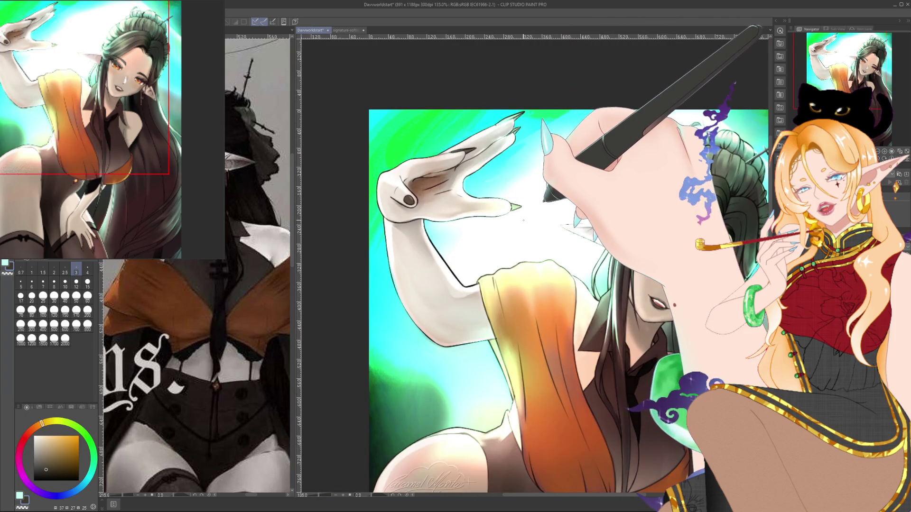
scroll(541, 247, "down", 2)
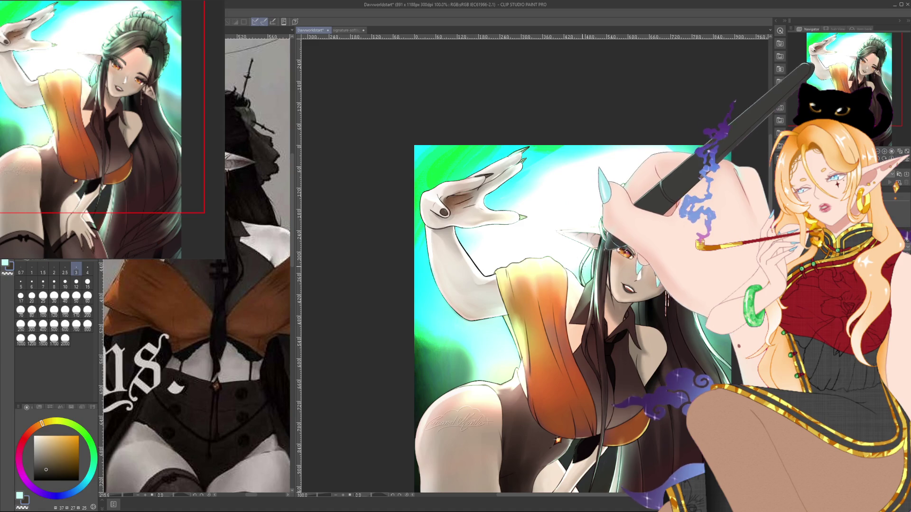
scroll(469, 195, "up", 1)
scroll(469, 195, "up", 2)
scroll(469, 195, "up", 3)
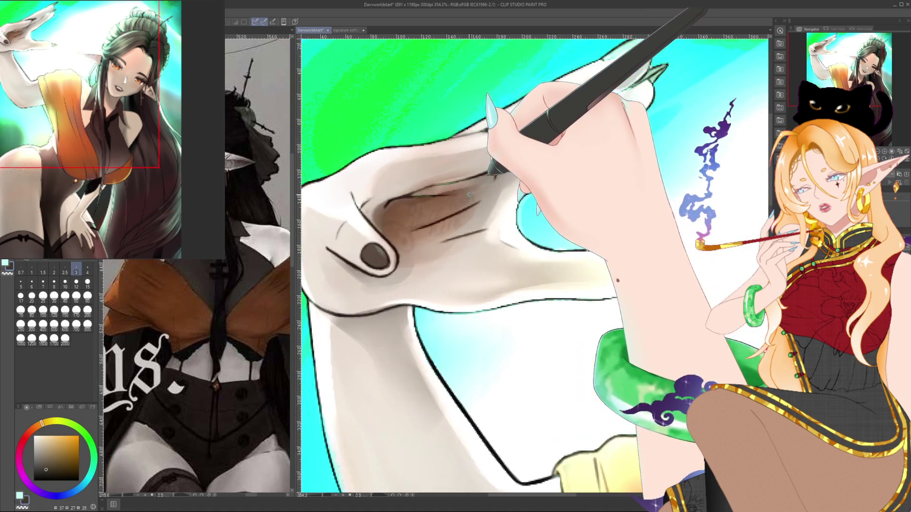
scroll(469, 195, "up", 3)
- Shift toward the hand's shadow and step the brush size through 60, 15 and 3
left_click_drag(427, 247, 464, 242)
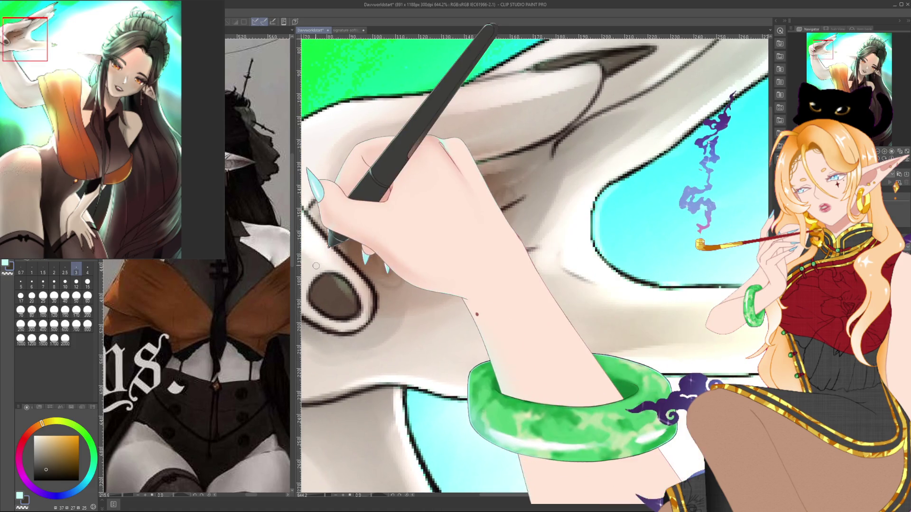
left_click(87, 296)
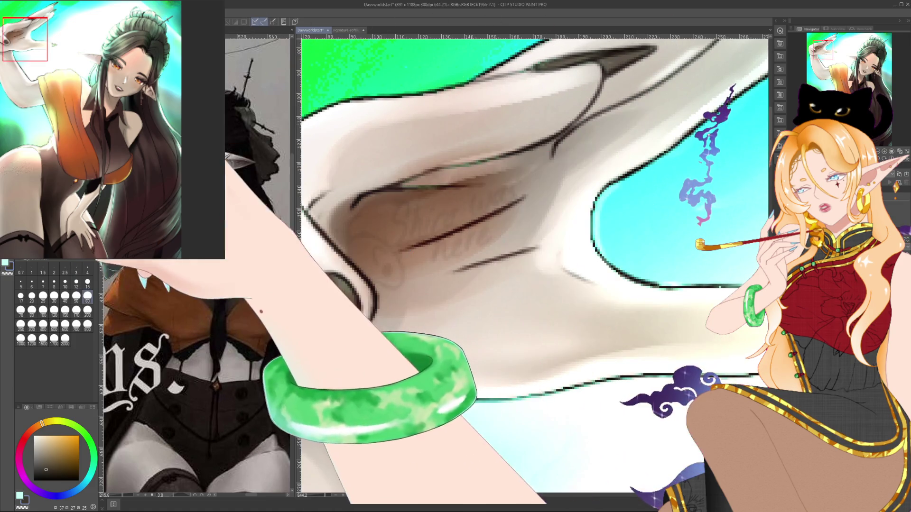
left_click(87, 283)
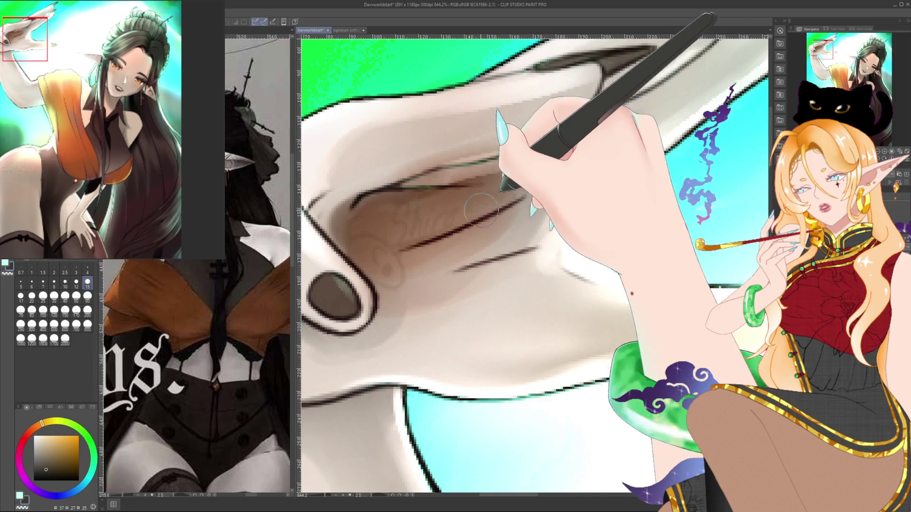
left_click(75, 269)
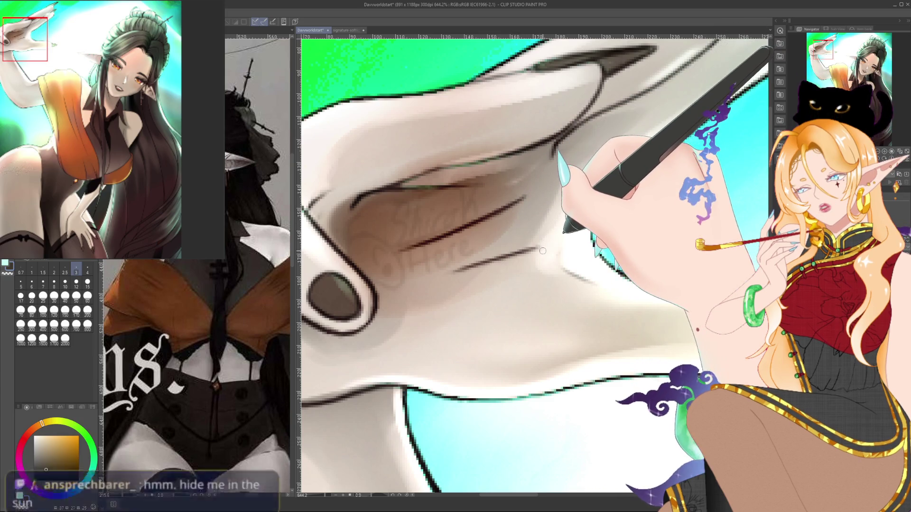
scroll(532, 235, "down", 3)
- Zoom to the ear and faintly write a viewer's name in the bright glow above it
scroll(513, 226, "down", 1)
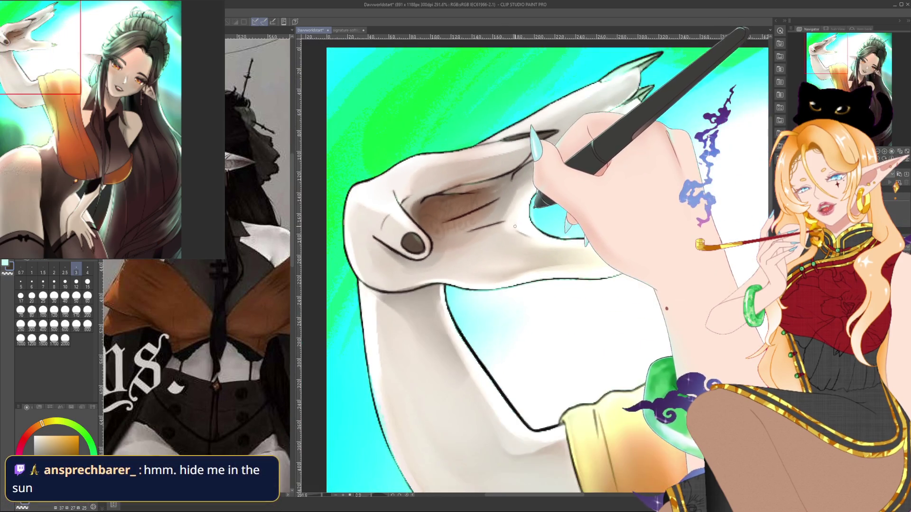
scroll(527, 218, "down", 1)
scroll(546, 209, "down", 1)
scroll(570, 200, "down", 1)
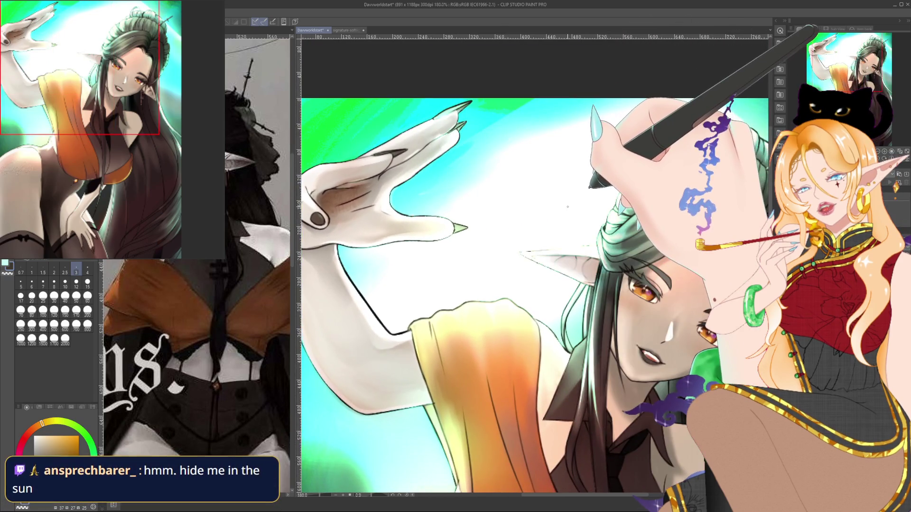
scroll(560, 213, "up", 1)
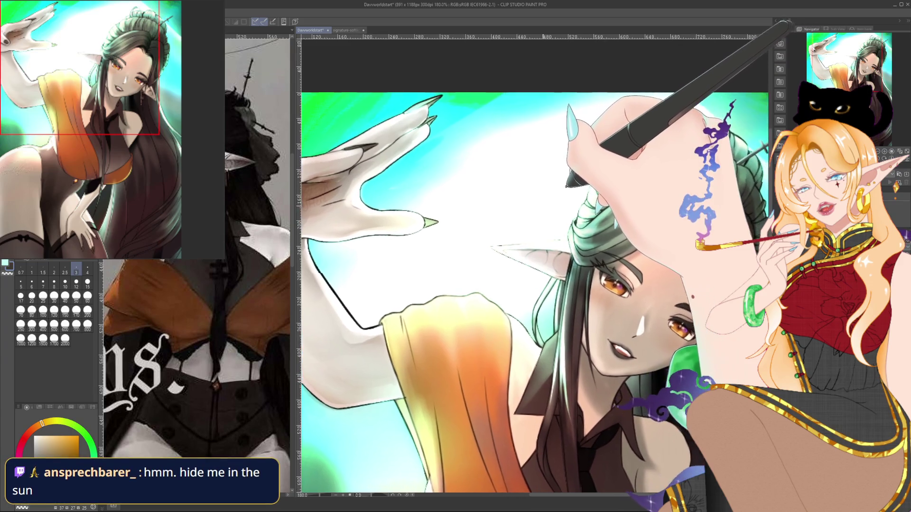
scroll(559, 214, "up", 1)
scroll(558, 216, "up", 1)
scroll(557, 216, "up", 1)
scroll(557, 215, "up", 1)
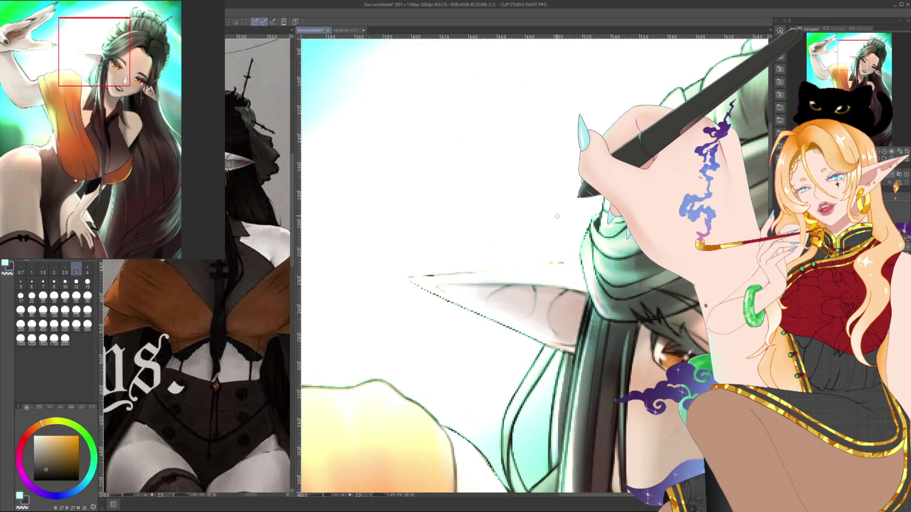
mouse_move(455, 171)
left_mouse_down()
mouse_move(447, 198)
mouse_move(462, 187)
left_mouse_up()
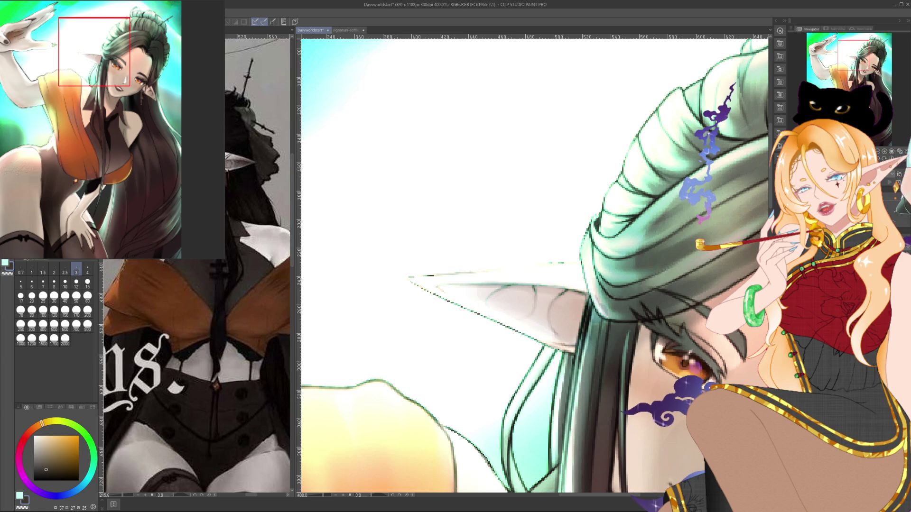
scroll(528, 161, "down", 2)
scroll(528, 161, "down", 2)
scroll(528, 161, "down", 2)
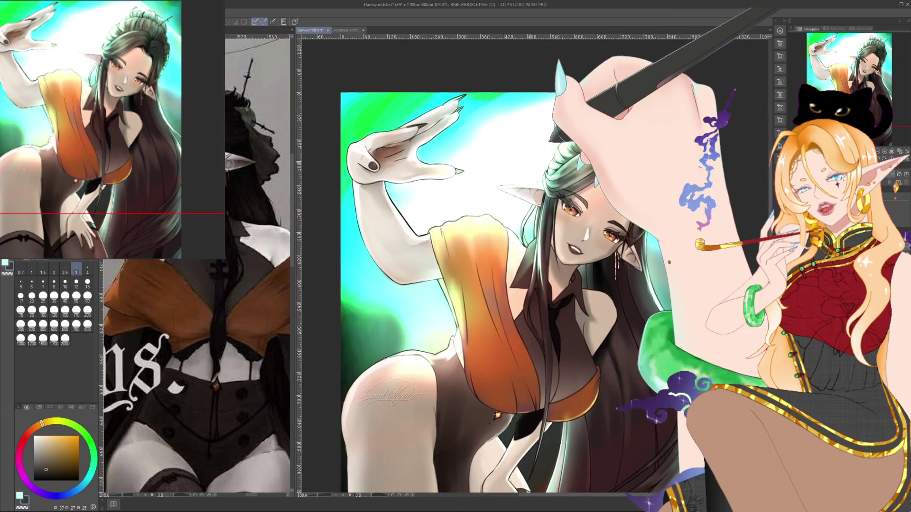
scroll(528, 161, "up", 2)
scroll(531, 166, "up", 2)
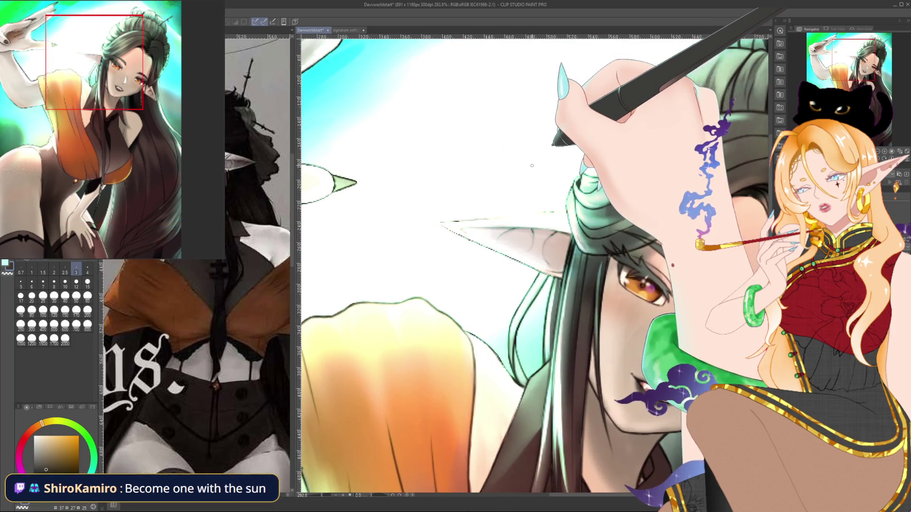
mouse_move(516, 185)
left_mouse_down()
mouse_move(563, 153)
mouse_move(588, 115)
left_mouse_up()
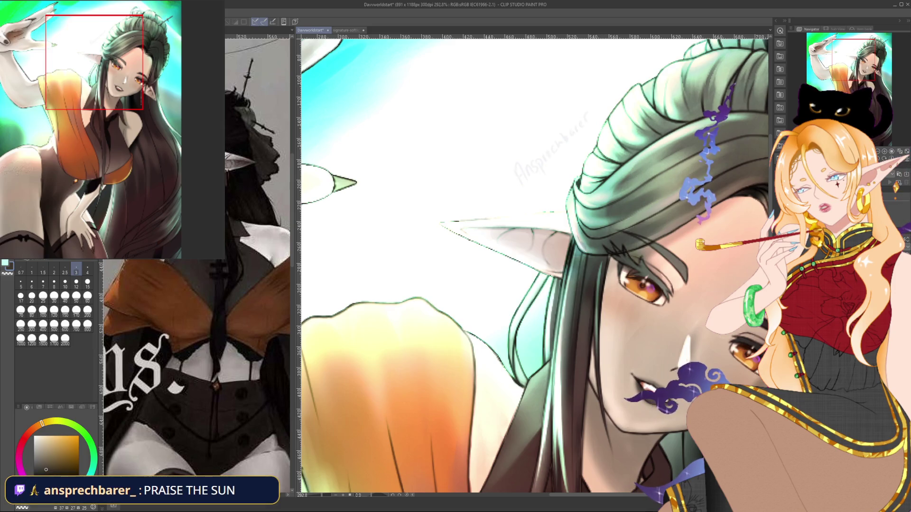
- Draw a tiny sun beneath the hidden name, then zoom out to 90%
scroll(572, 170, "up", 2)
scroll(572, 170, "up", 1)
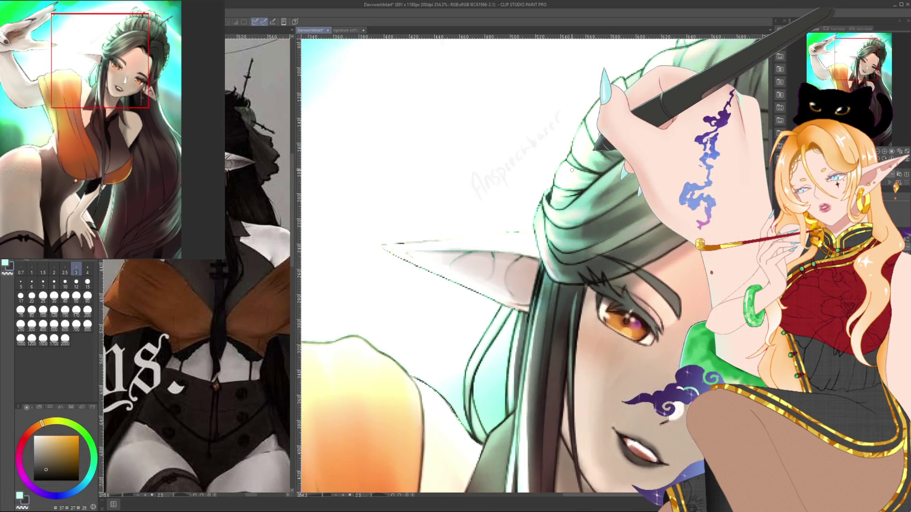
left_click_drag(572, 170, 516, 178)
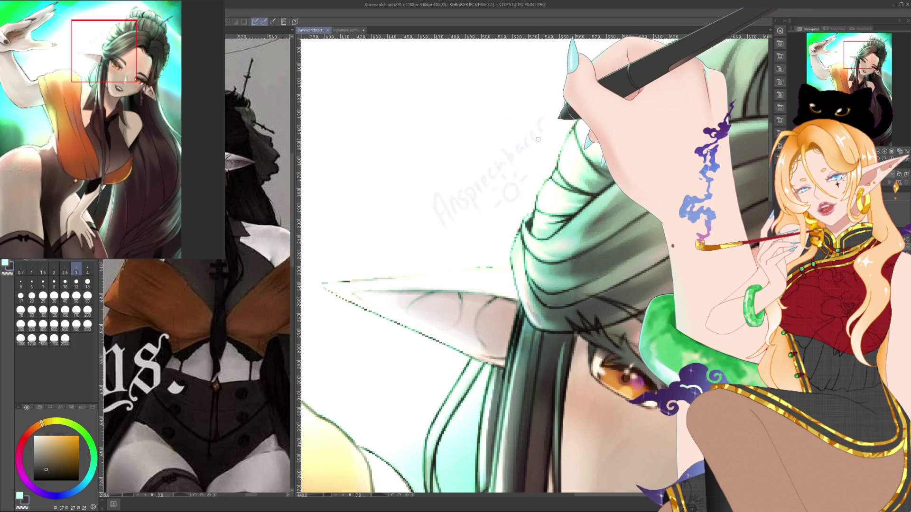
left_click_drag(538, 139, 509, 218)
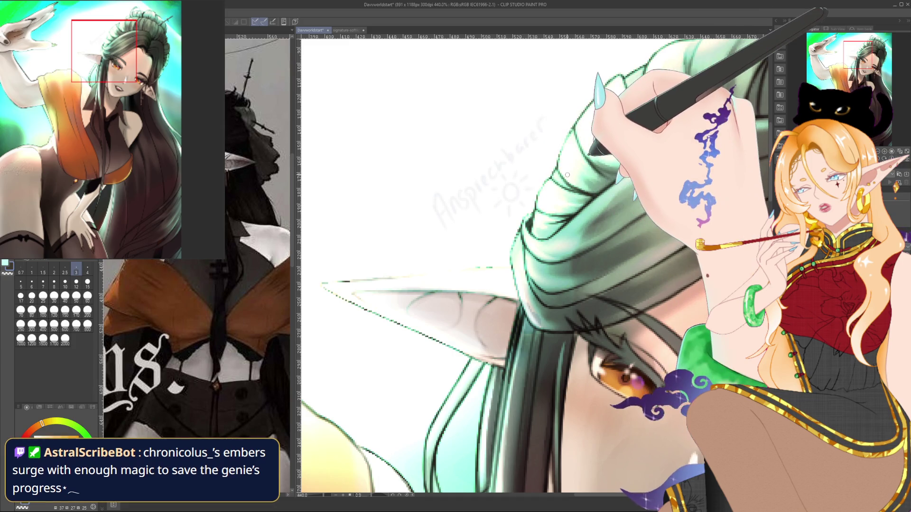
scroll(567, 174, "down", 2)
scroll(567, 175, "down", 2)
scroll(567, 174, "down", 2)
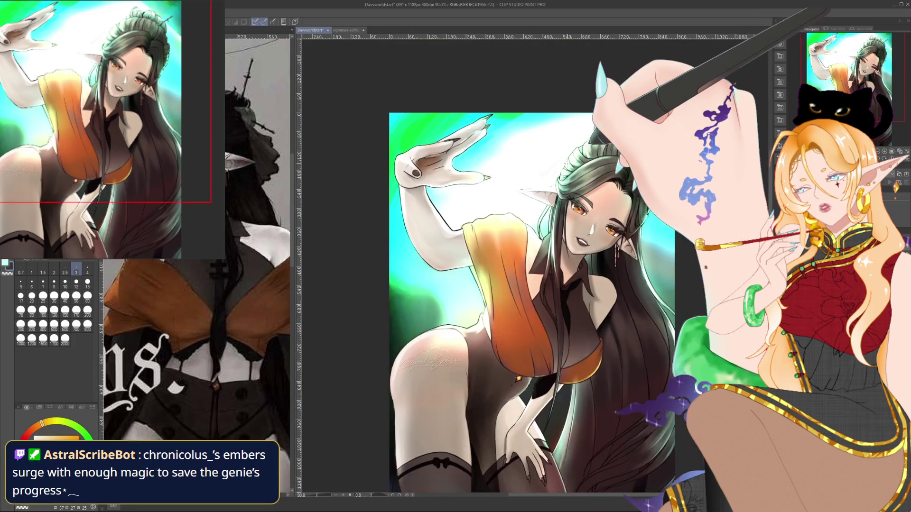
scroll(567, 174, "down", 1)
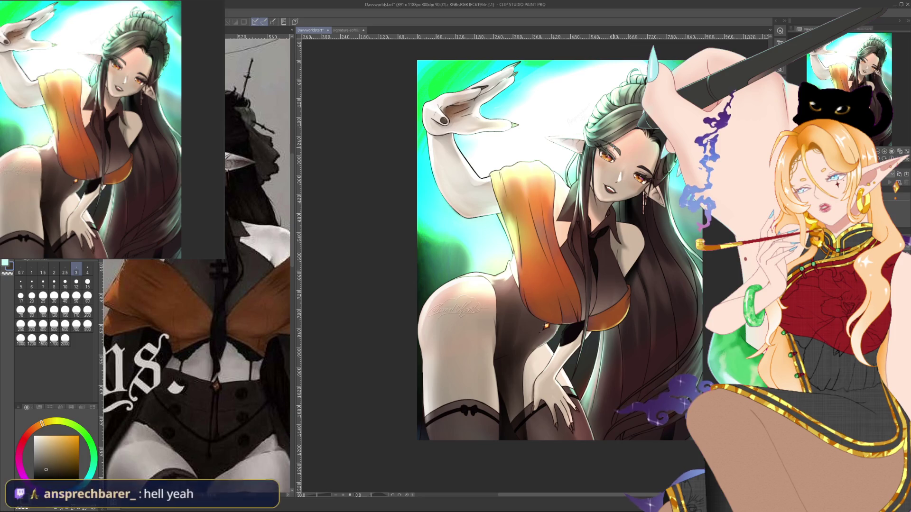
scroll(624, 157, "up", 5)
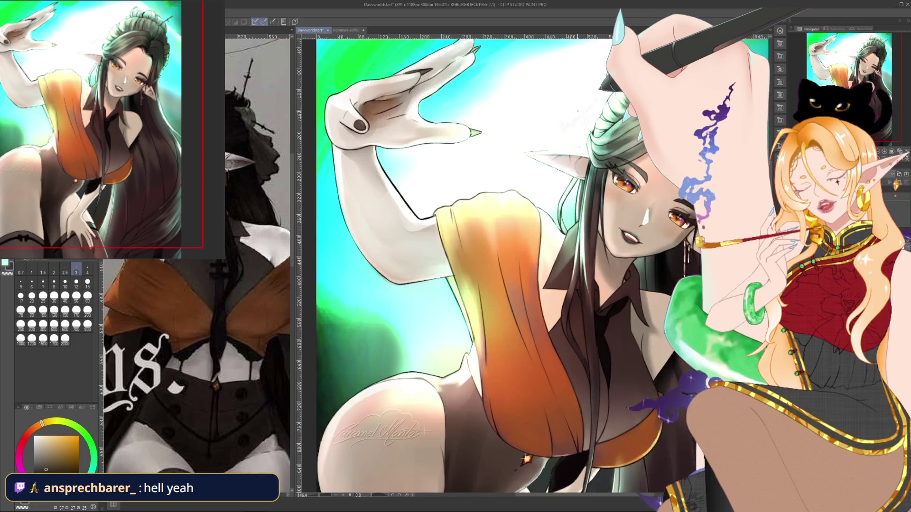
scroll(593, 142, "up", 2)
scroll(593, 142, "up", 2)
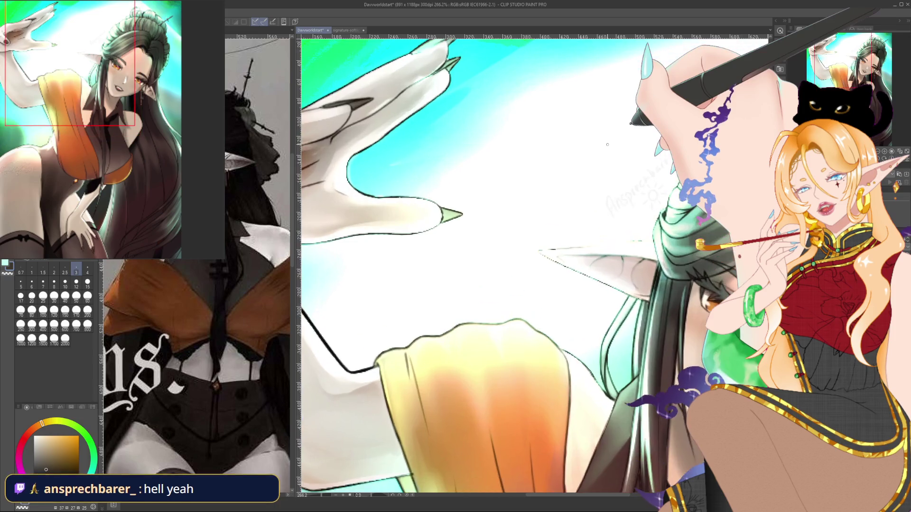
scroll(625, 152, "down", 1)
scroll(626, 152, "down", 1)
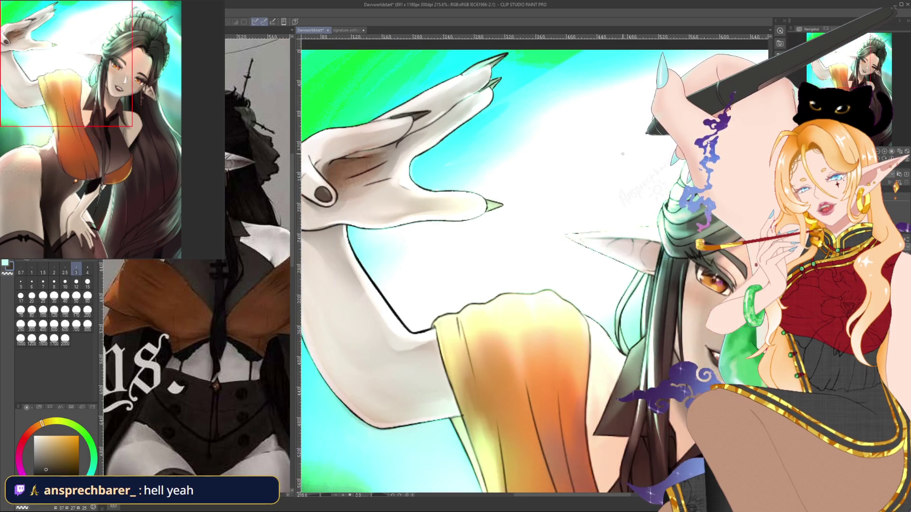
scroll(626, 152, "down", 1)
scroll(626, 152, "down", 1)
left_click_drag(617, 294, 508, 123)
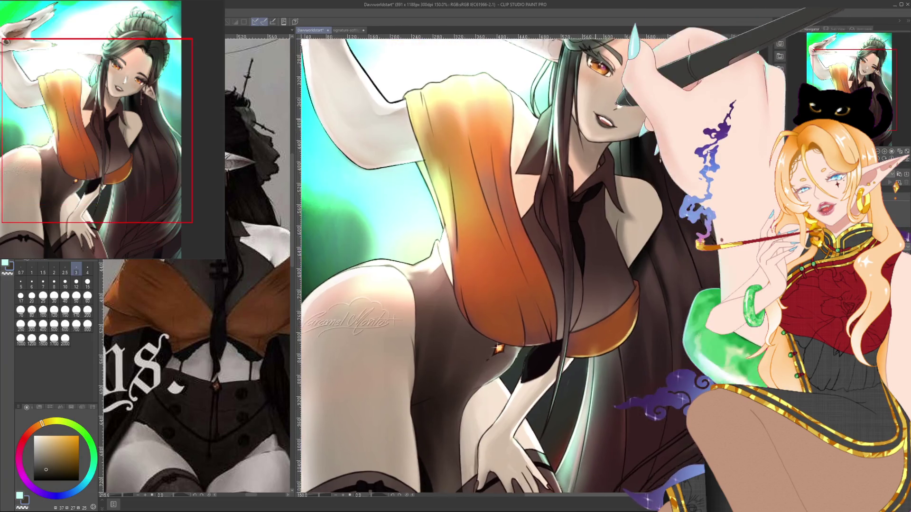
left_click_drag(522, 285, 508, 237)
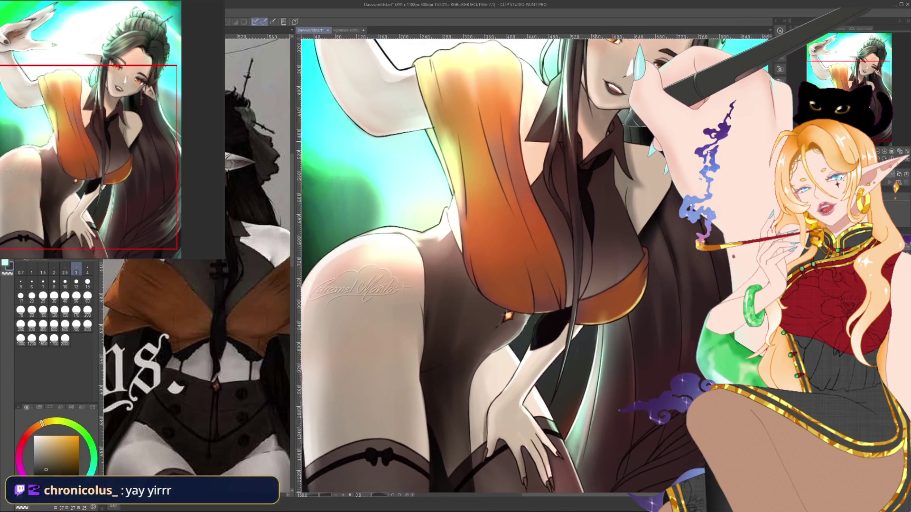
left_click_drag(486, 304, 513, 410)
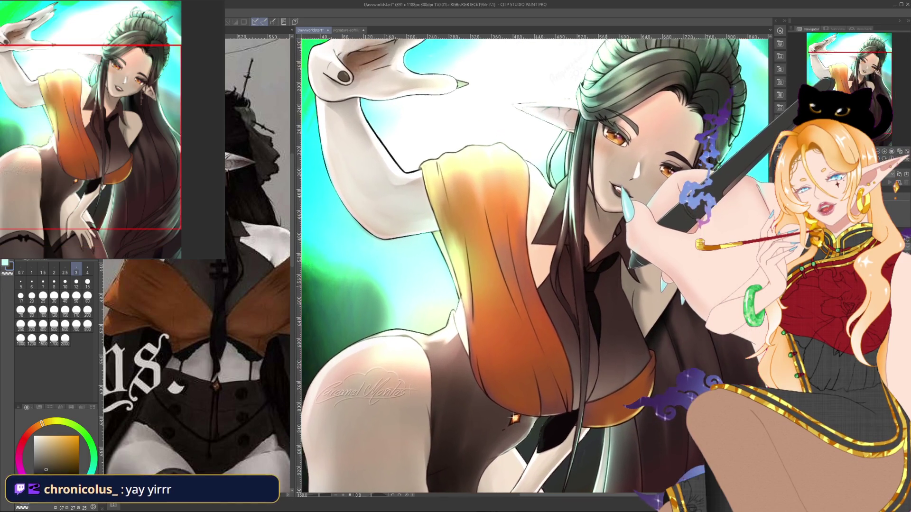
scroll(534, 266, "down", 4)
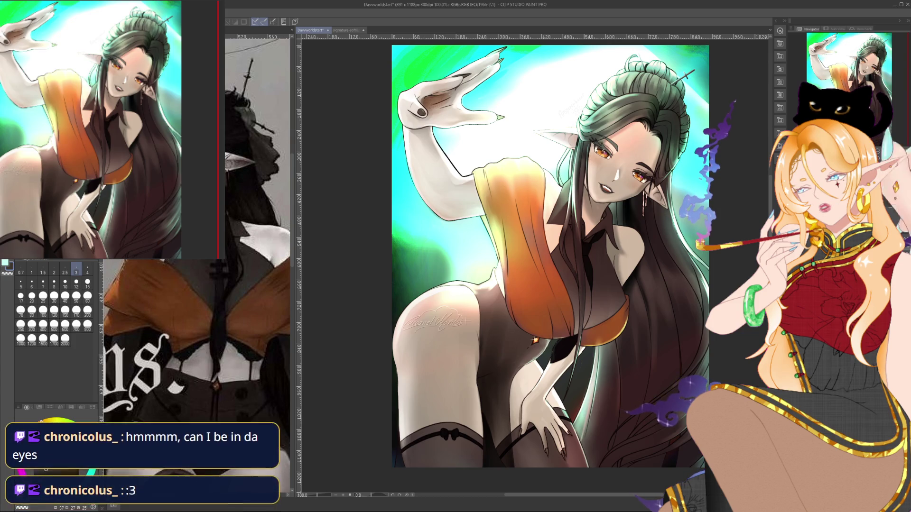
- Zoom to 532% on the tilted eye and paint size-2 dark brown strokes into the iris
scroll(636, 140, "up", 4)
scroll(637, 141, "up", 2)
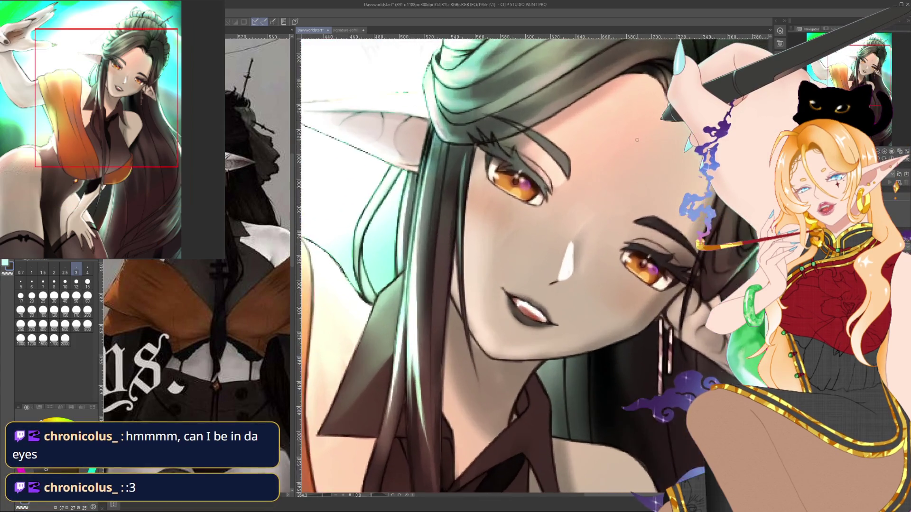
scroll(637, 140, "up", 1)
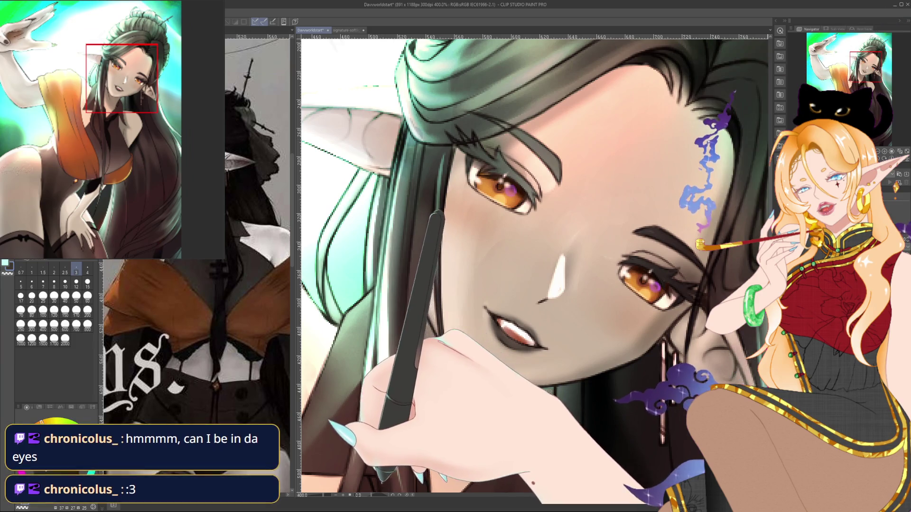
left_click_drag(638, 140, 593, 110)
left_click_drag(564, 271, 593, 221)
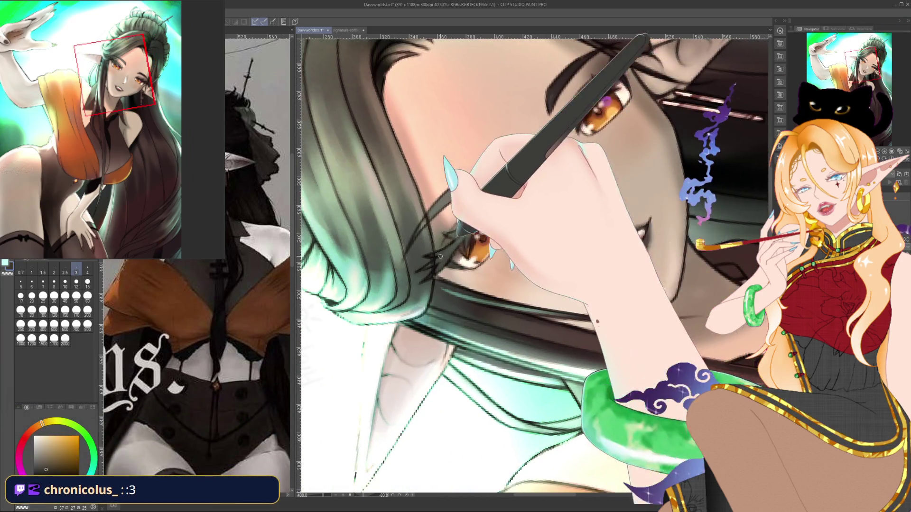
scroll(594, 219, "up", 1)
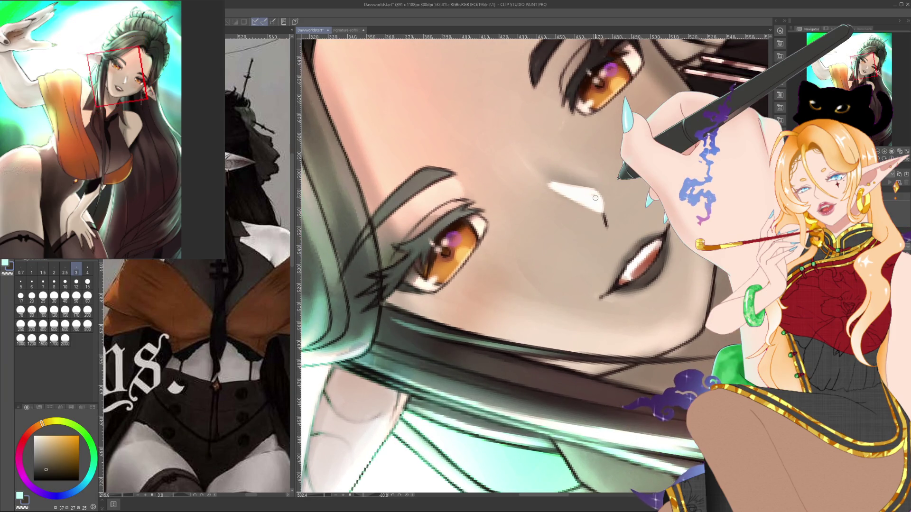
key("c")
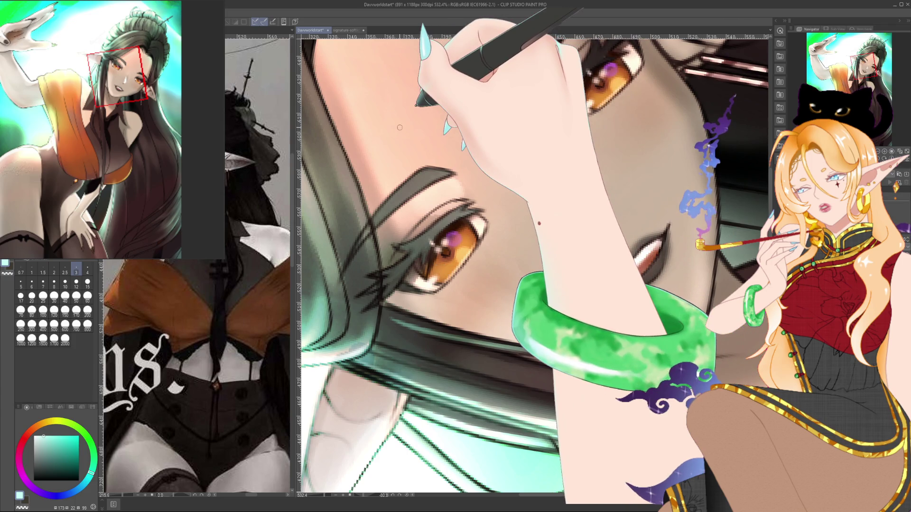
key("c")
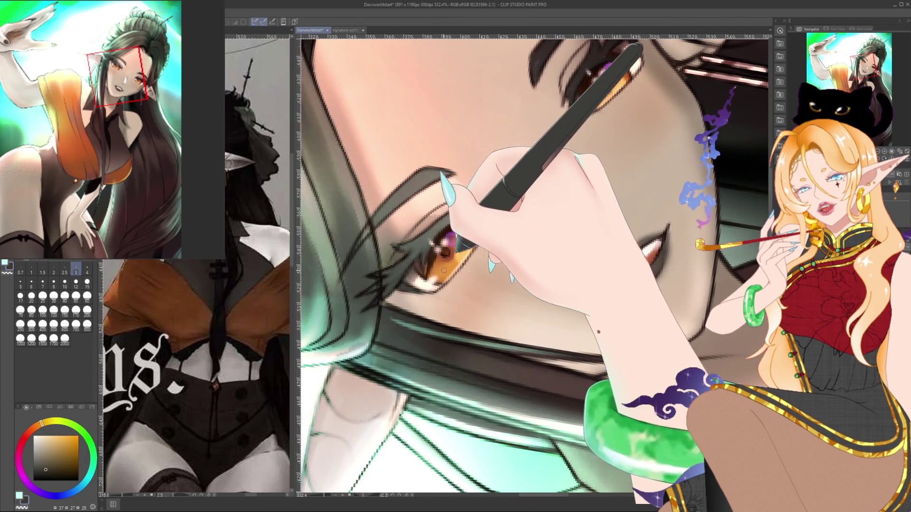
key("bracketleft")
key("bracketleft")
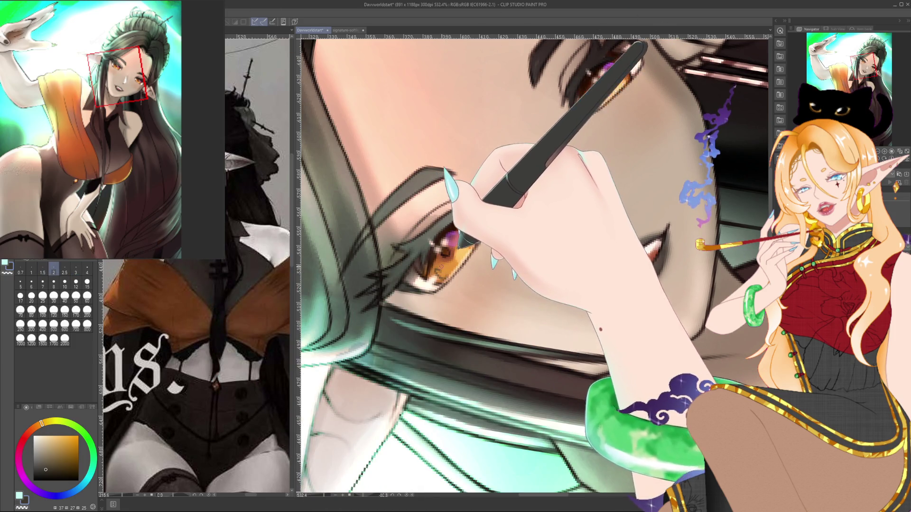
left_click_drag(441, 271, 467, 251)
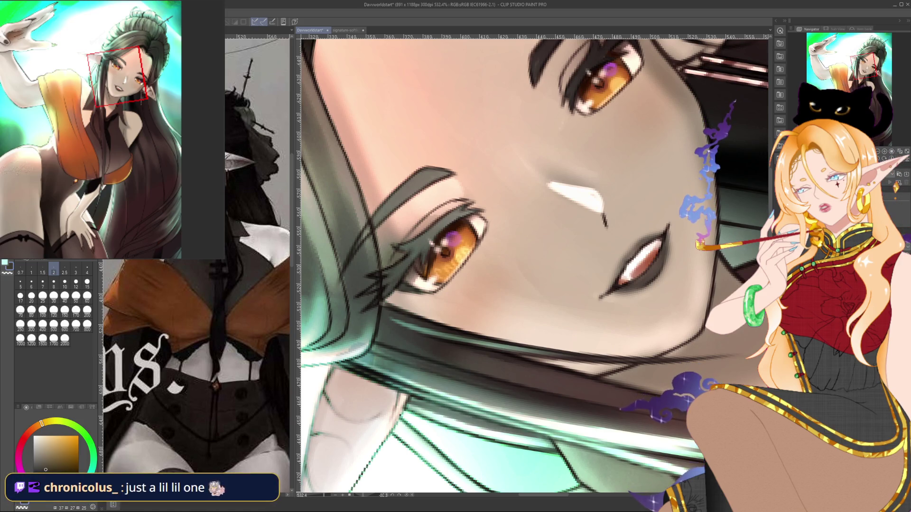
- Reset the canvas rotation and zoom out to show the whole elf illustration
key("ctrl+at")
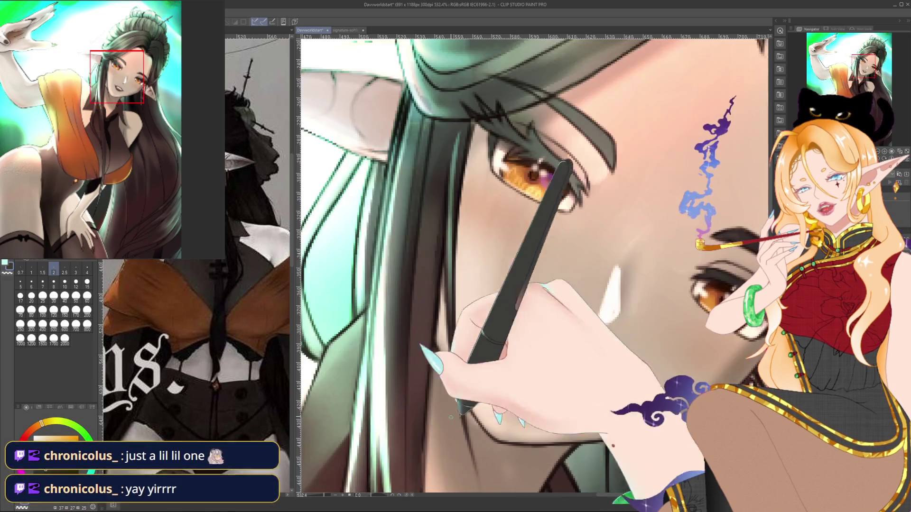
scroll(451, 417, "down", 2)
scroll(539, 271, "down", 1)
scroll(539, 271, "down", 1)
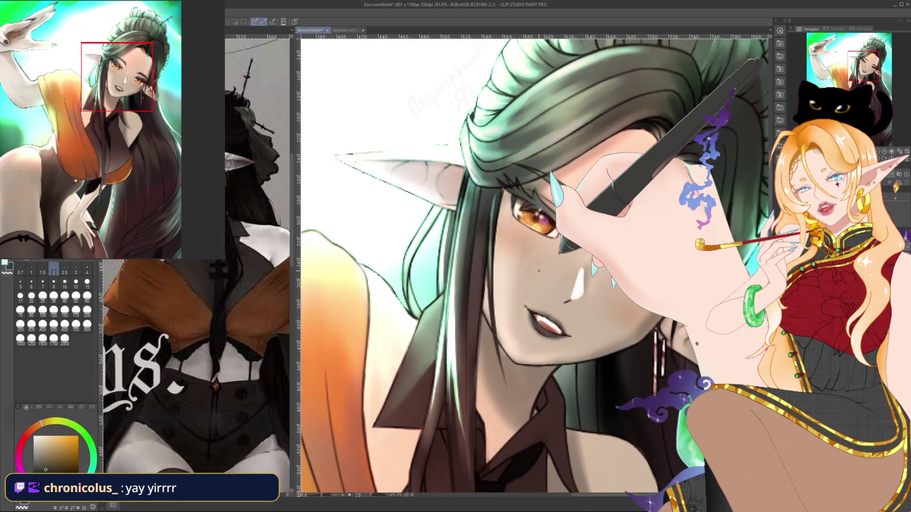
scroll(539, 271, "down", 1)
scroll(539, 271, "down", 1)
scroll(540, 271, "down", 1)
scroll(539, 271, "down", 1)
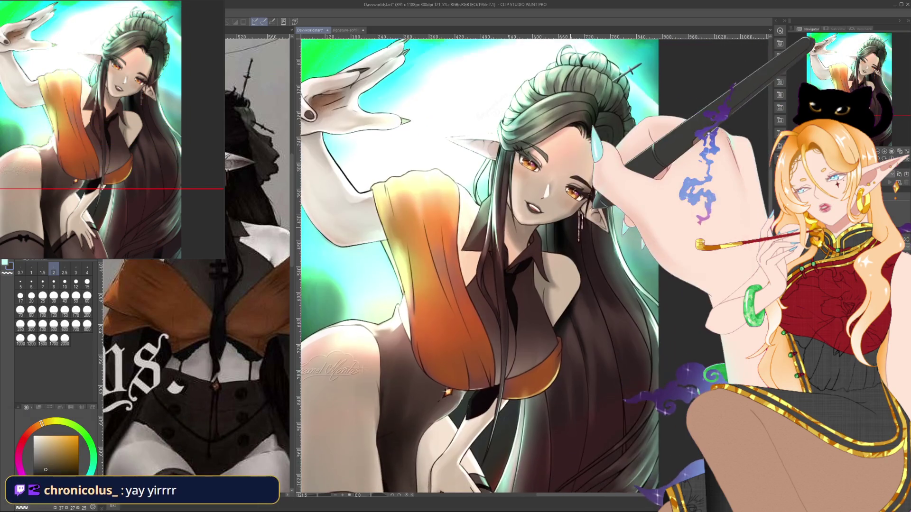
scroll(603, 226, "down", 1)
scroll(603, 227, "down", 1)
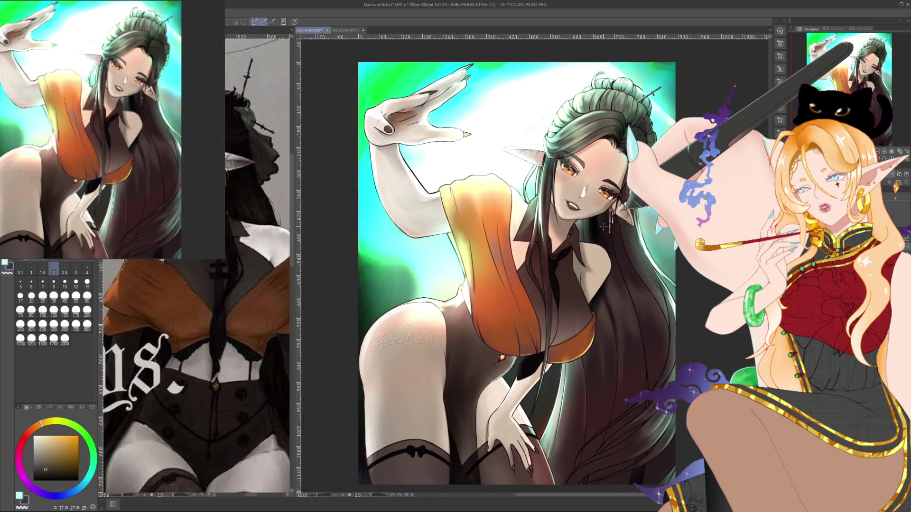
scroll(603, 227, "down", 1)
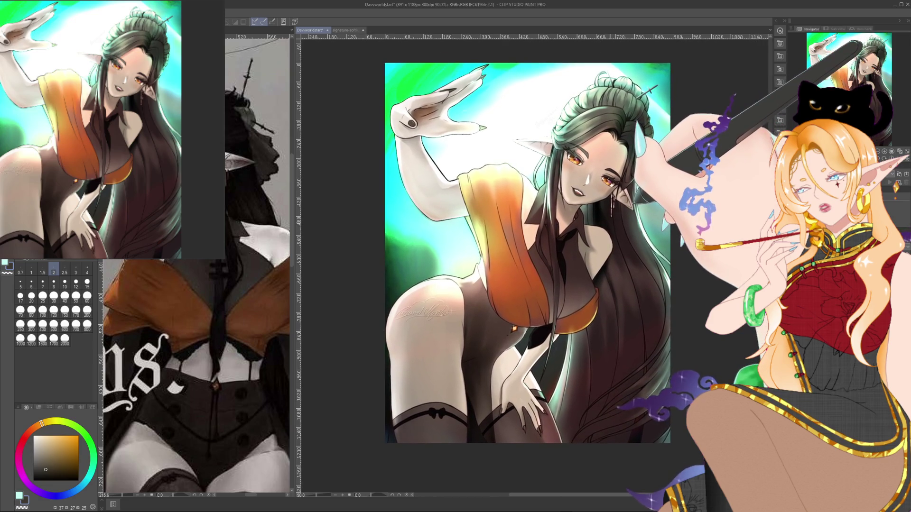
left_click_drag(527, 253, 529, 260)
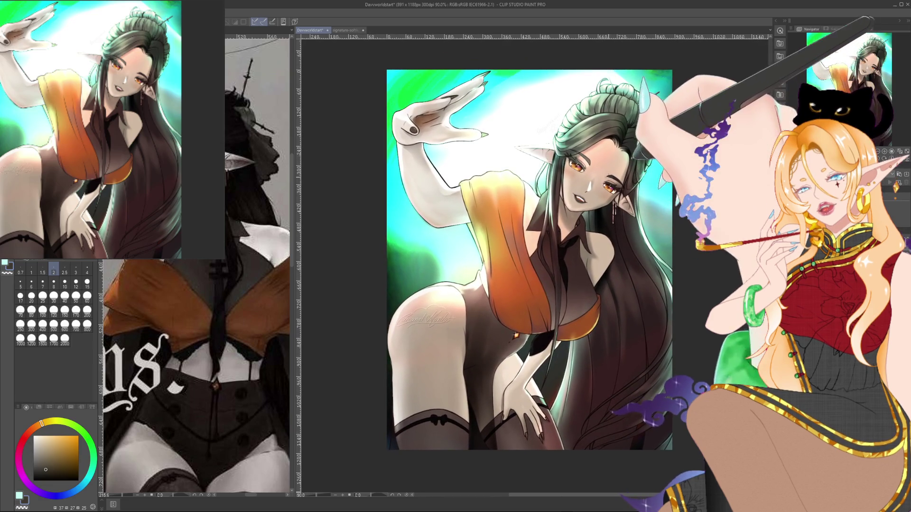
scroll(555, 128, "up", 1)
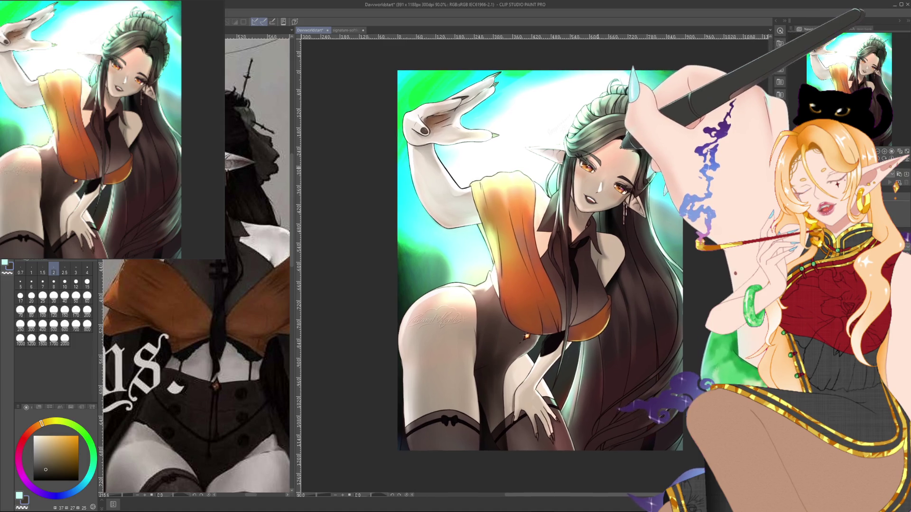
scroll(555, 128, "up", 1)
scroll(555, 128, "up", 1)
scroll(556, 129, "up", 1)
scroll(458, 76, "up", 1)
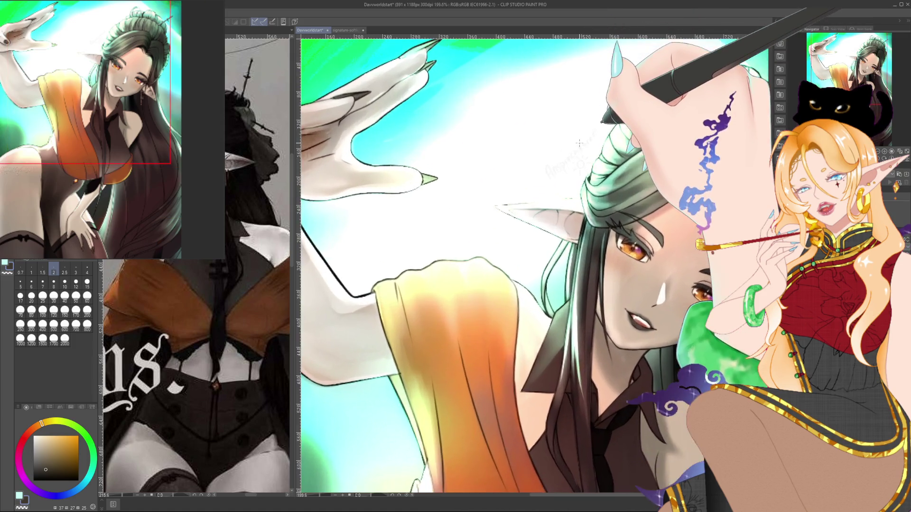
scroll(458, 75, "up", 1)
scroll(458, 76, "up", 1)
left_click_drag(606, 168, 630, 175)
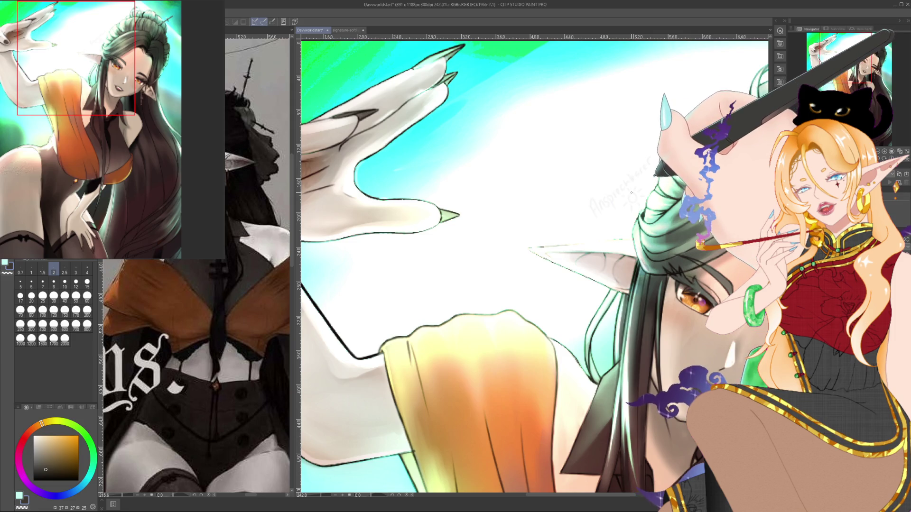
scroll(634, 188, "down", 1)
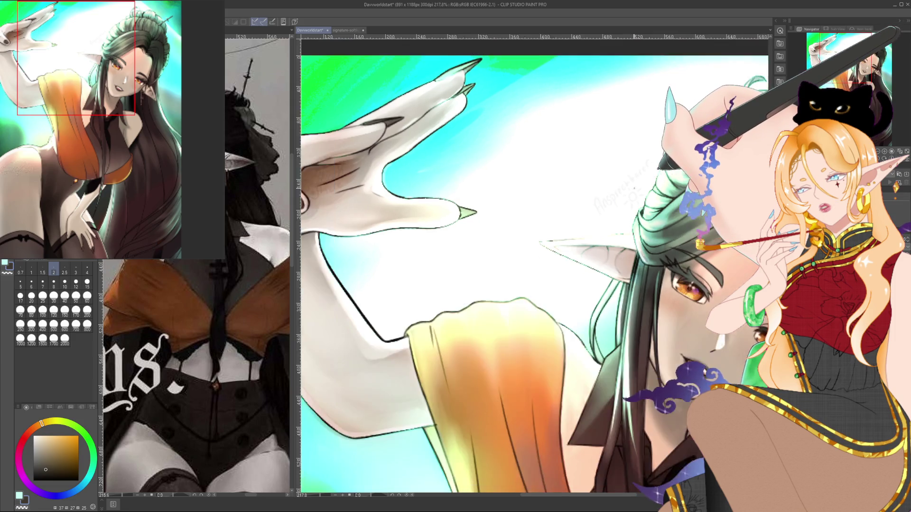
scroll(634, 189, "down", 2)
scroll(635, 190, "down", 1)
scroll(635, 192, "down", 1)
left_click_drag(634, 192, 583, 125)
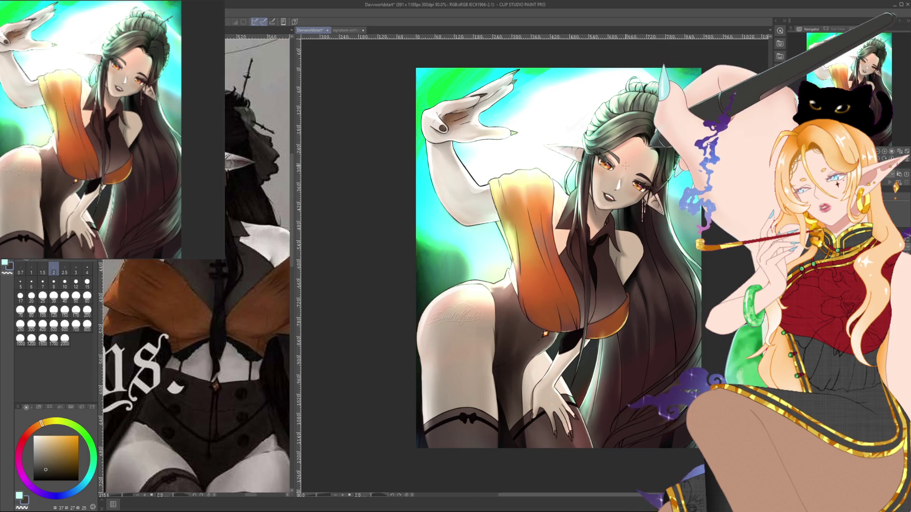
scroll(622, 165, "up", 2)
scroll(622, 164, "up", 2)
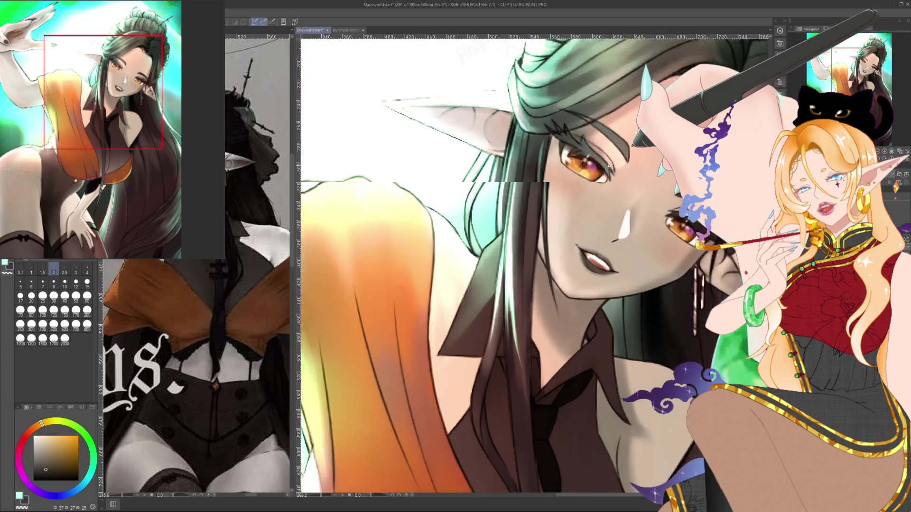
scroll(622, 165, "up", 1)
scroll(622, 165, "up", 1)
left_click_drag(572, 183, 638, 282)
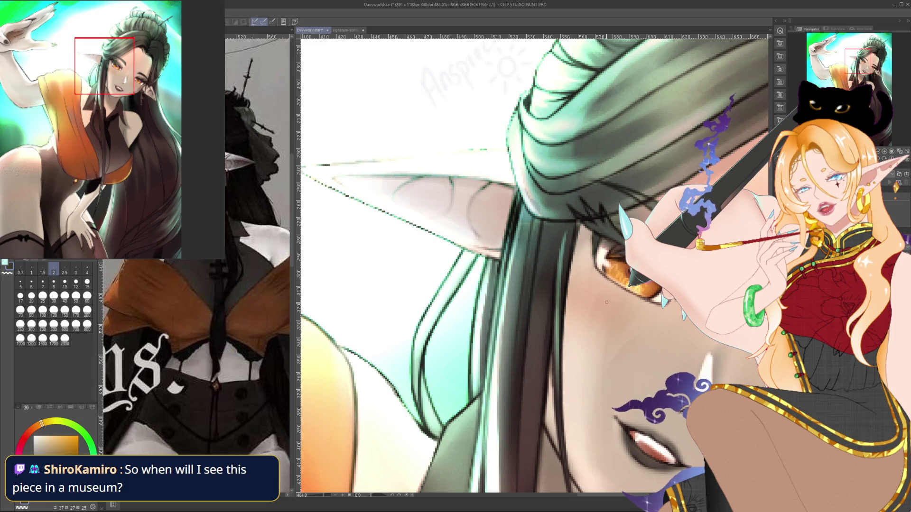
scroll(606, 302, "down", 1)
scroll(577, 263, "down", 1)
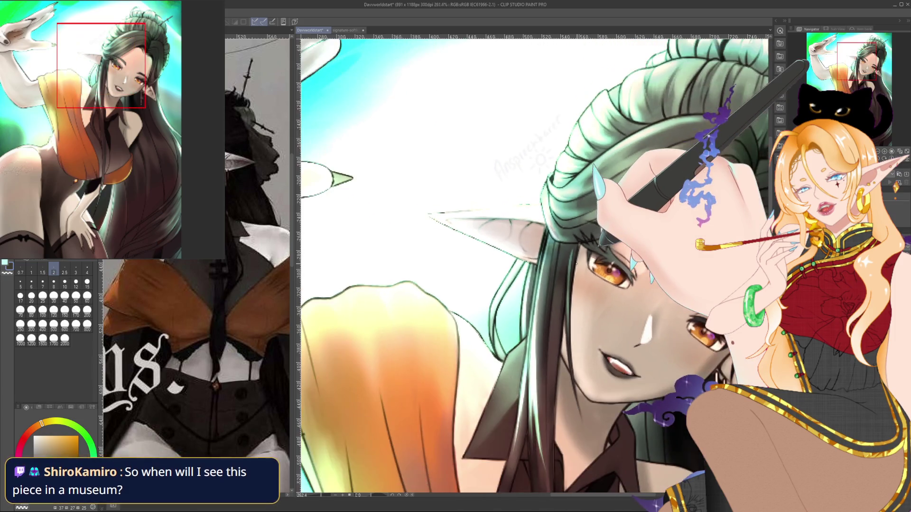
left_click_drag(428, 215, 657, 259)
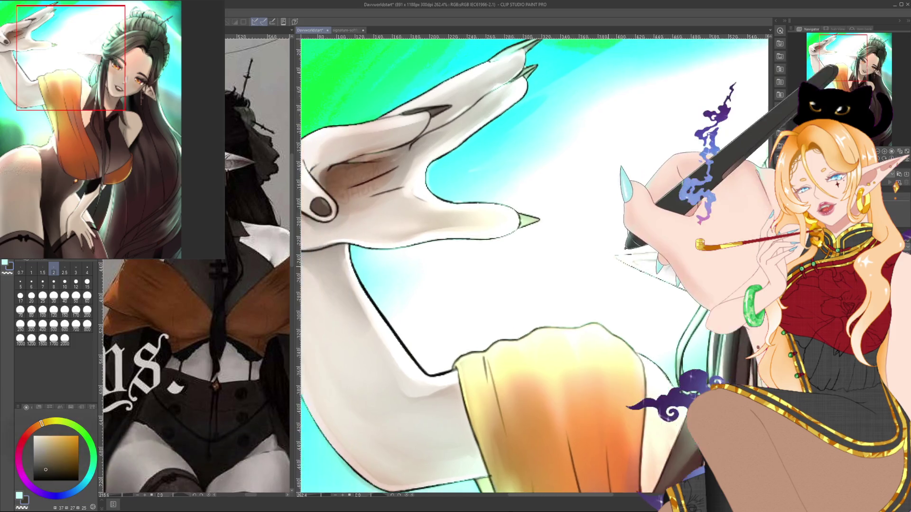
mouse_move(583, 224)
left_mouse_down()
mouse_move(302, 148)
mouse_move(296, 176)
left_mouse_up()
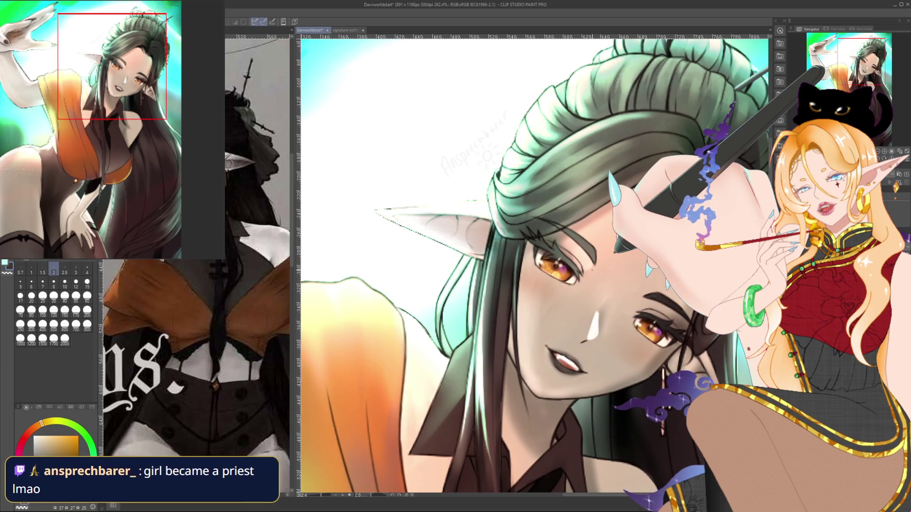
scroll(531, 266, "down", 5)
scroll(531, 266, "down", 3)
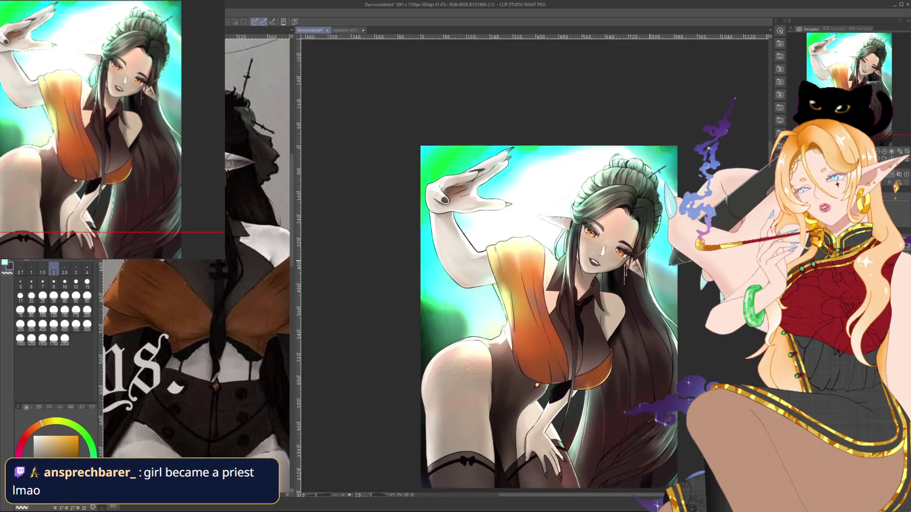
scroll(618, 185, "up", 2)
left_click_drag(480, 338, 516, 351)
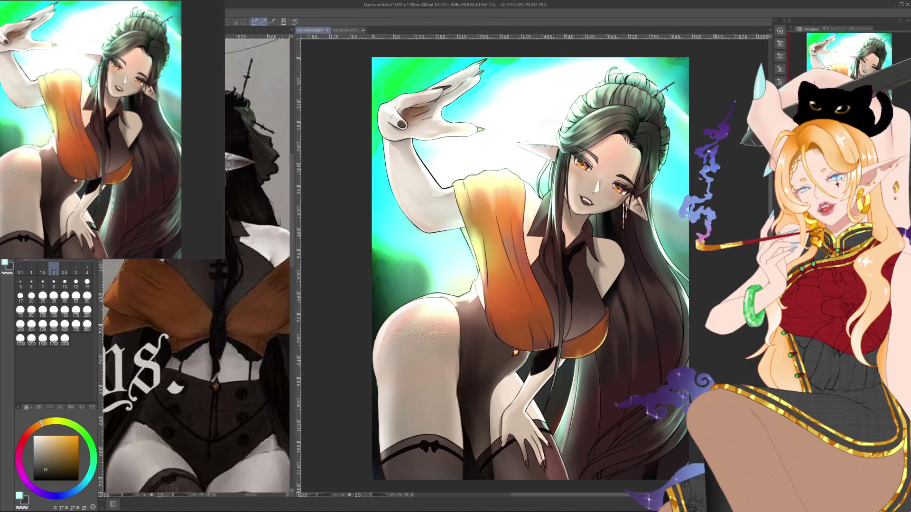
left_click_drag(531, 268, 528, 270)
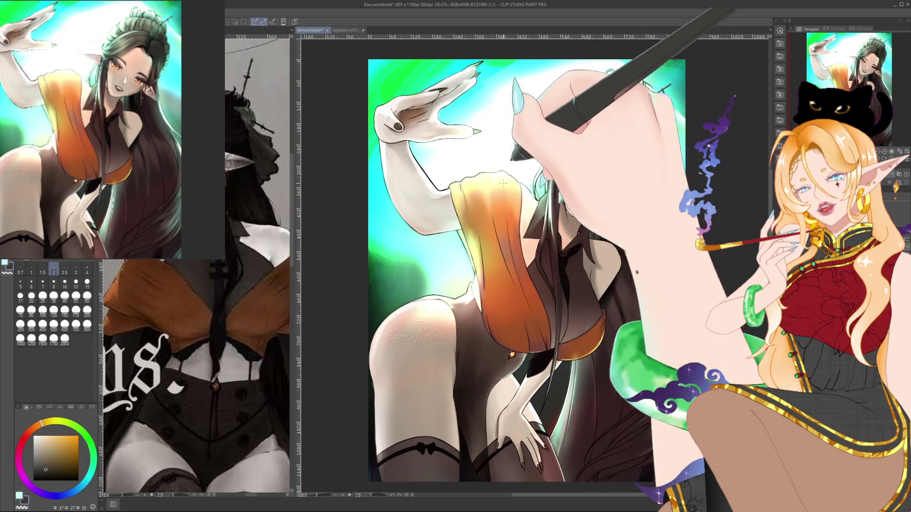
scroll(526, 270, "up", 3)
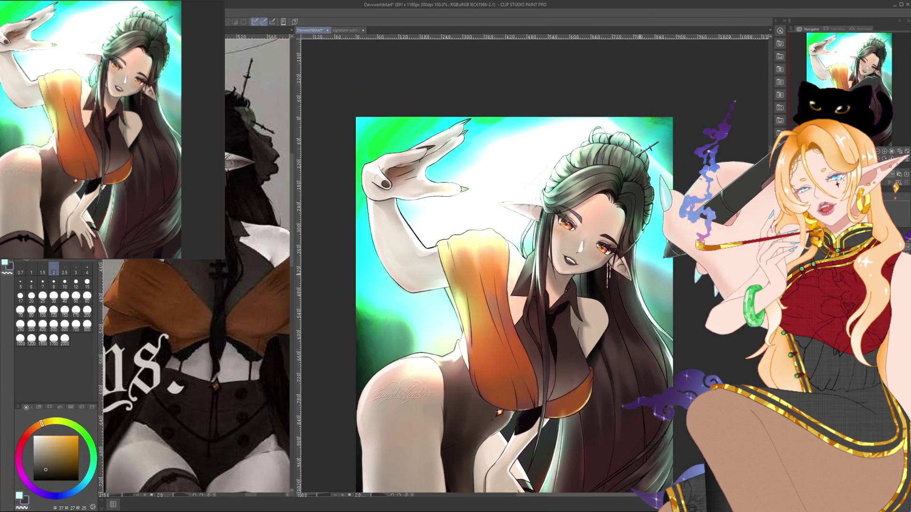
scroll(626, 155, "up", 1)
scroll(626, 155, "up", 1)
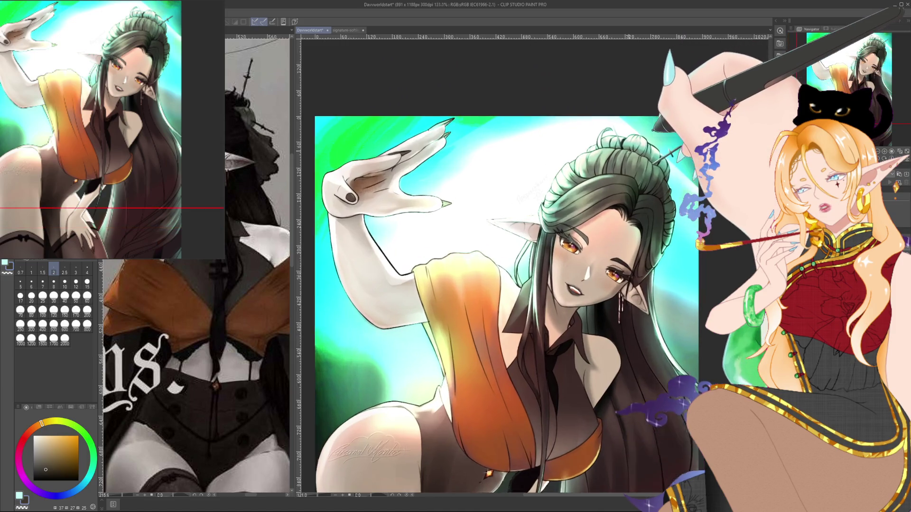
scroll(626, 154, "up", 1)
scroll(614, 166, "down", 2)
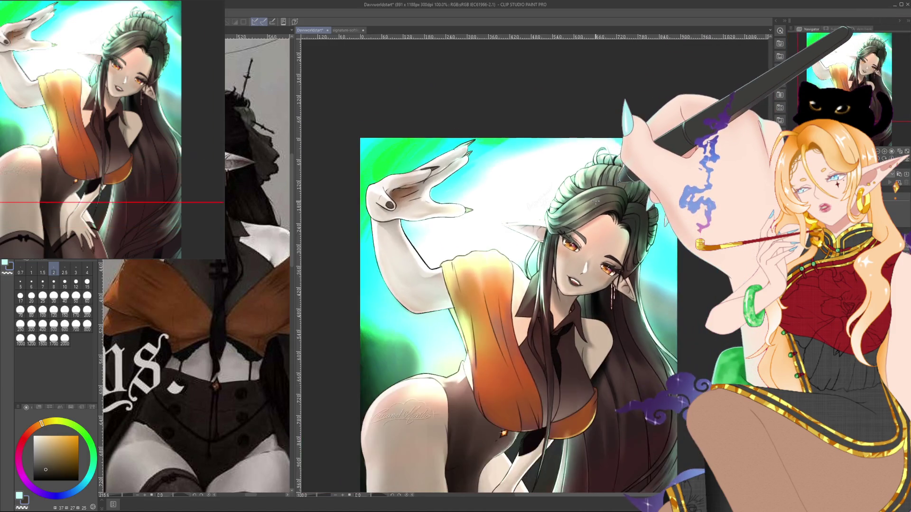
scroll(614, 166, "down", 2)
left_click_drag(628, 197, 633, 187)
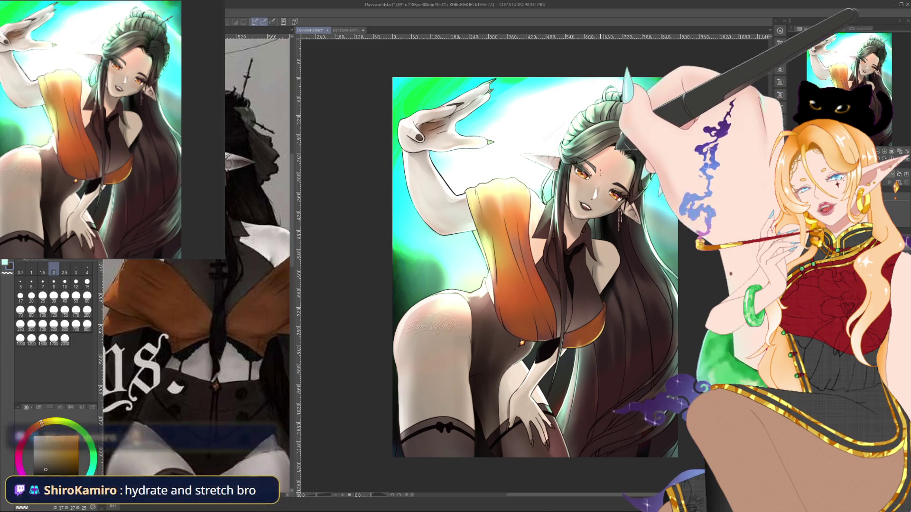
left_click_drag(633, 188, 606, 181)
scroll(605, 180, "up", 1)
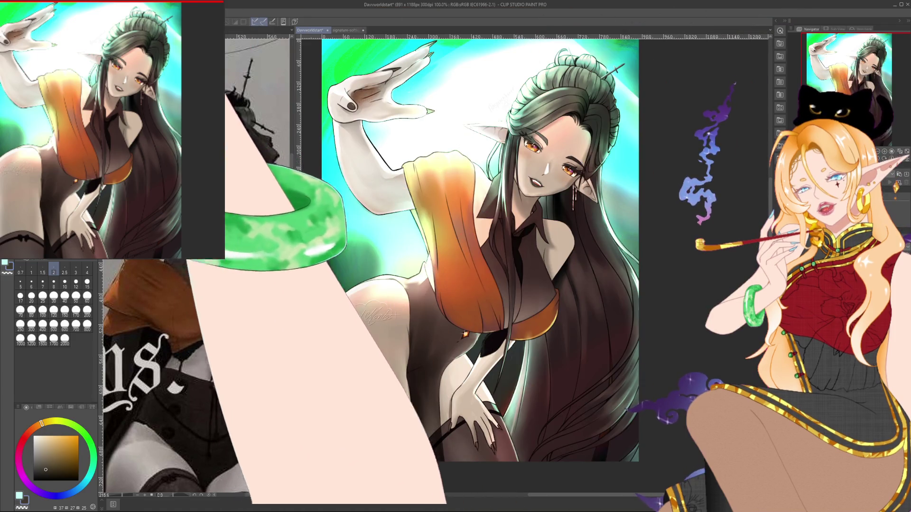
- Save the illustration with Ctrl+S, then zoom in to check the face and hand details
key("ctrl+s")
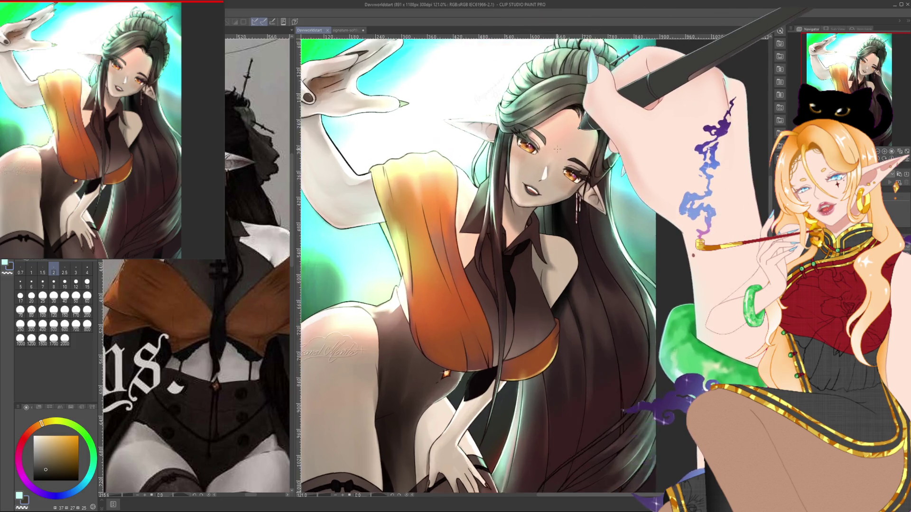
scroll(553, 141, "up", 6)
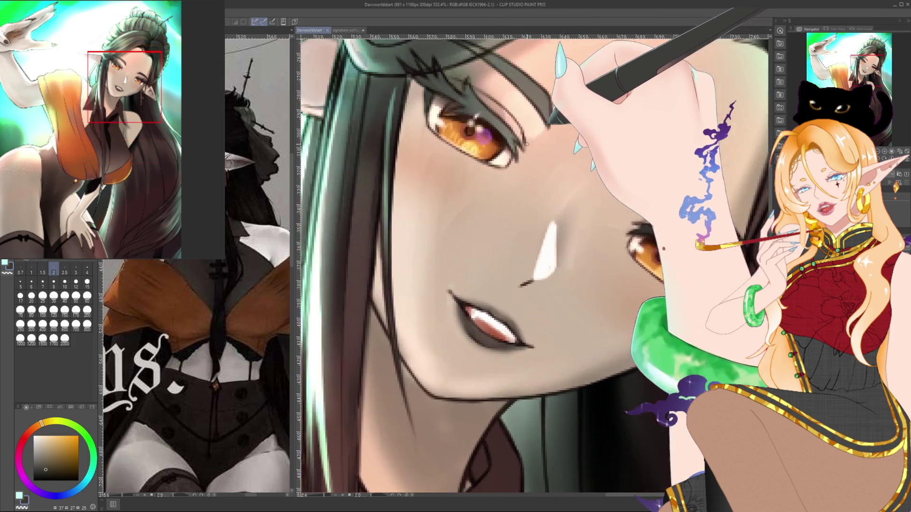
scroll(535, 148, "up", 5)
scroll(649, 253, "down", 3)
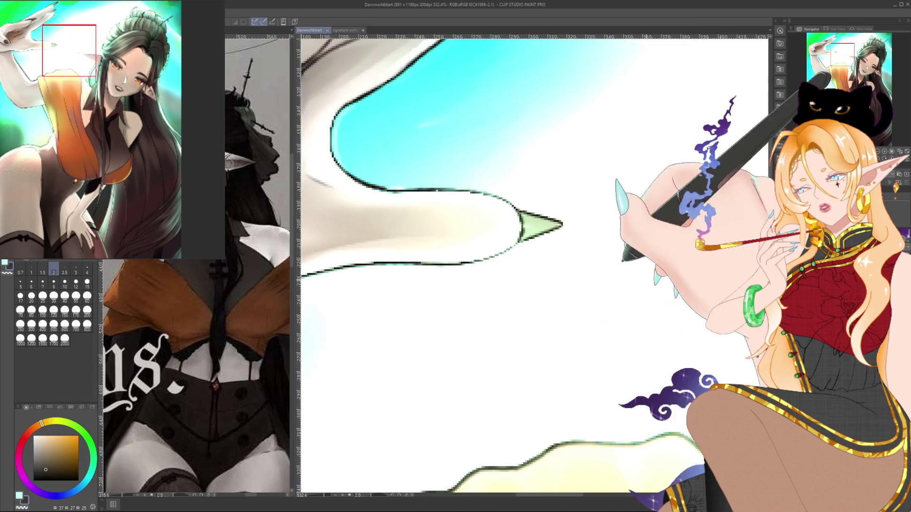
scroll(649, 253, "down", 4)
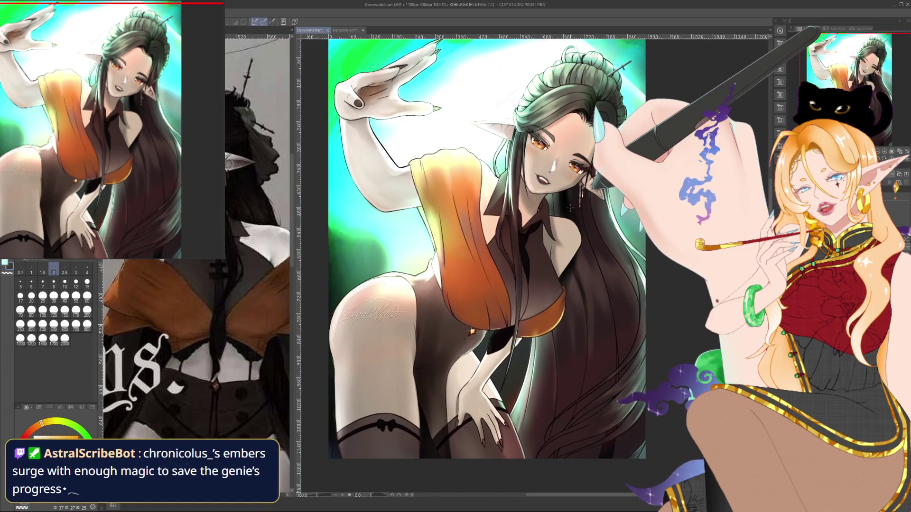
scroll(597, 234, "down", 2)
scroll(597, 234, "up", 2)
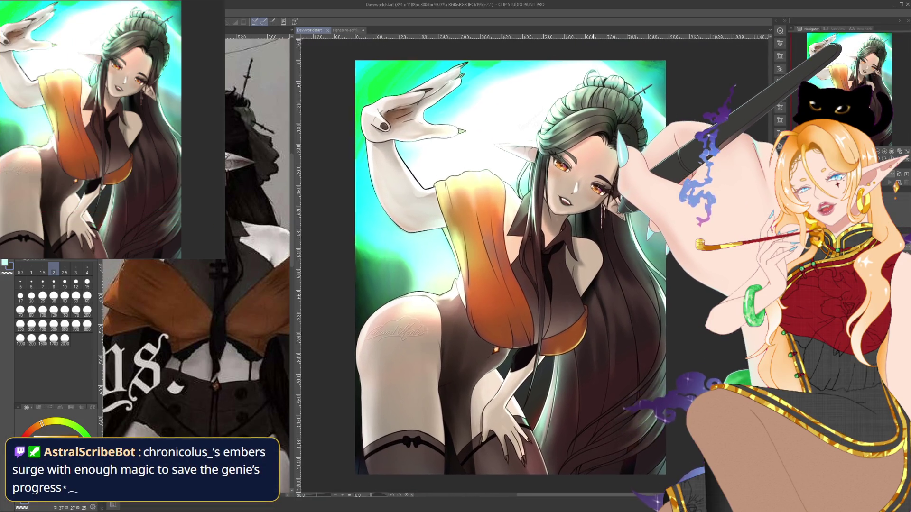
left_click_drag(597, 234, 590, 223)
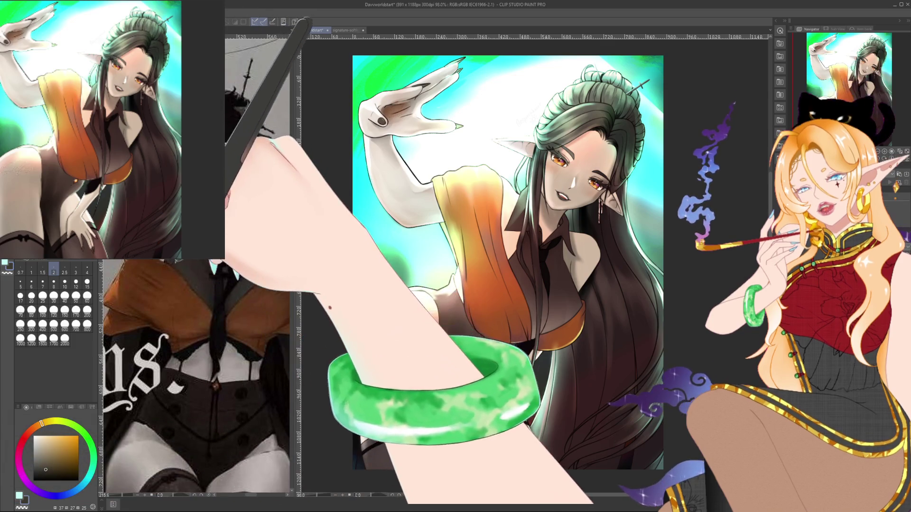
- Commit a transform on the current layer, then switch to the signature-softlight document
key("ctrl+t")
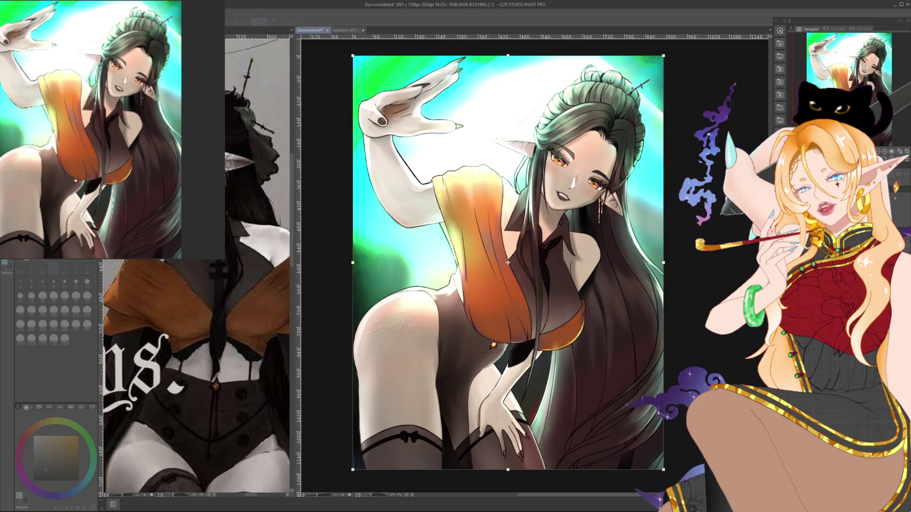
key("Return")
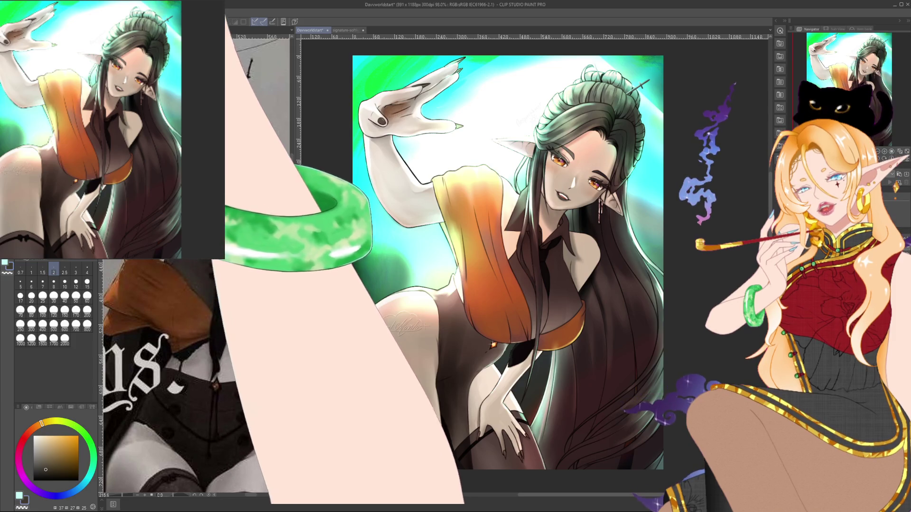
key("ctrl+Tab")
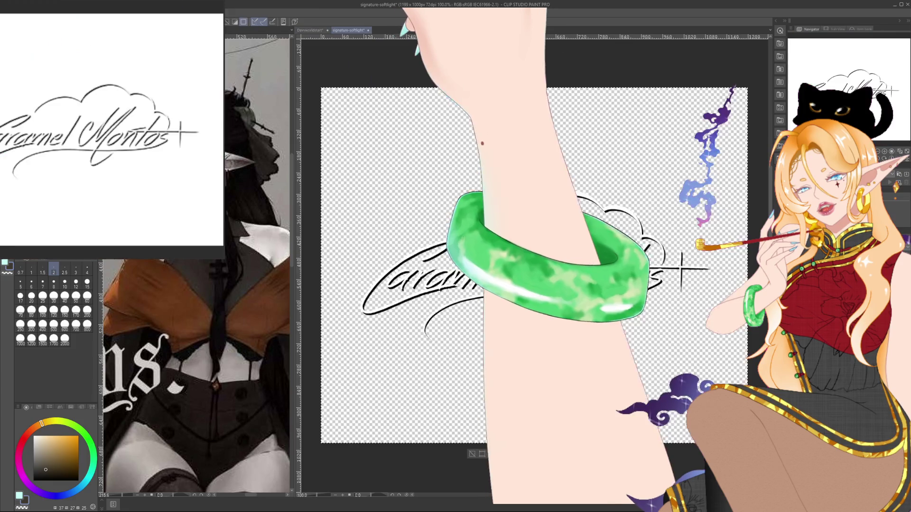
- Close the signature-softlight document with Ctrl+W
key("ctrl+w")
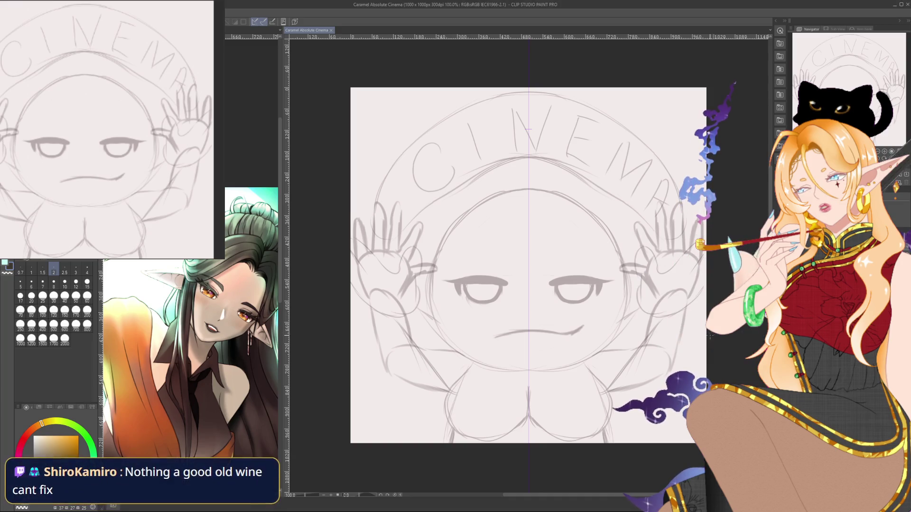
- Zoom the emote sketch to 121%, nudge the view and switch the color panel to Color Mixing
scroll(690, 339, "up", 2)
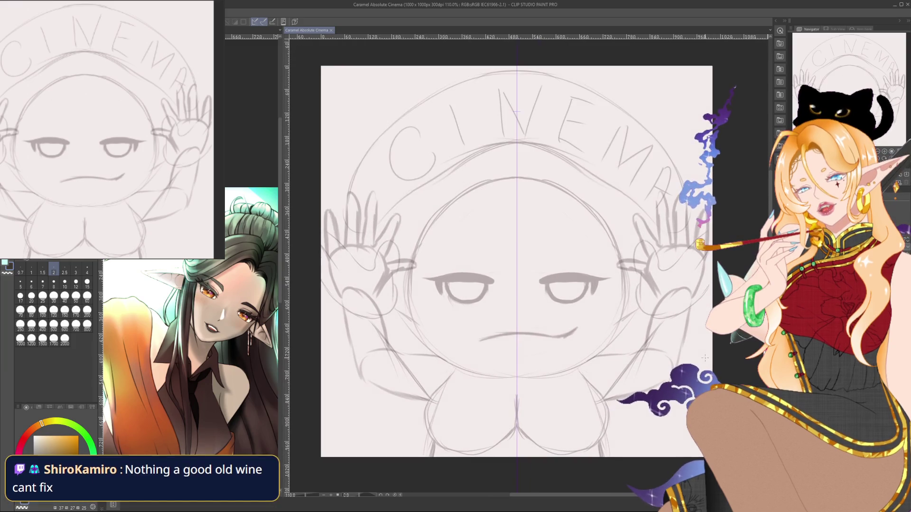
left_click_drag(731, 350, 747, 355)
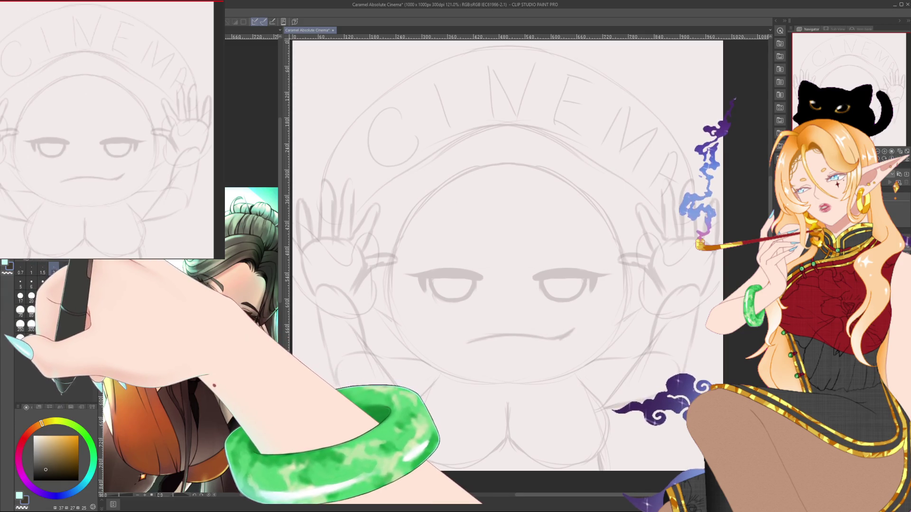
left_click(71, 407)
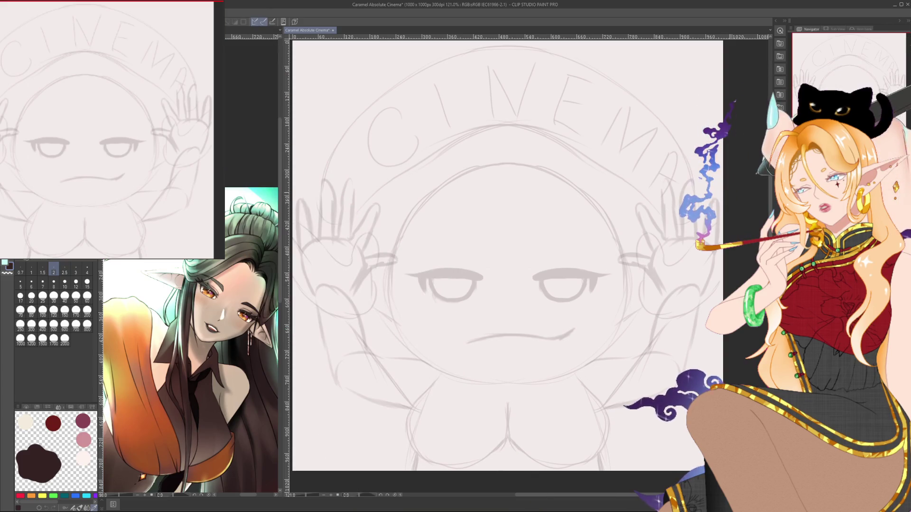
- Save the emote sketch, set brush size 15 and draw the first stroke of the letter B
left_click_drag(528, 160, 532, 149)
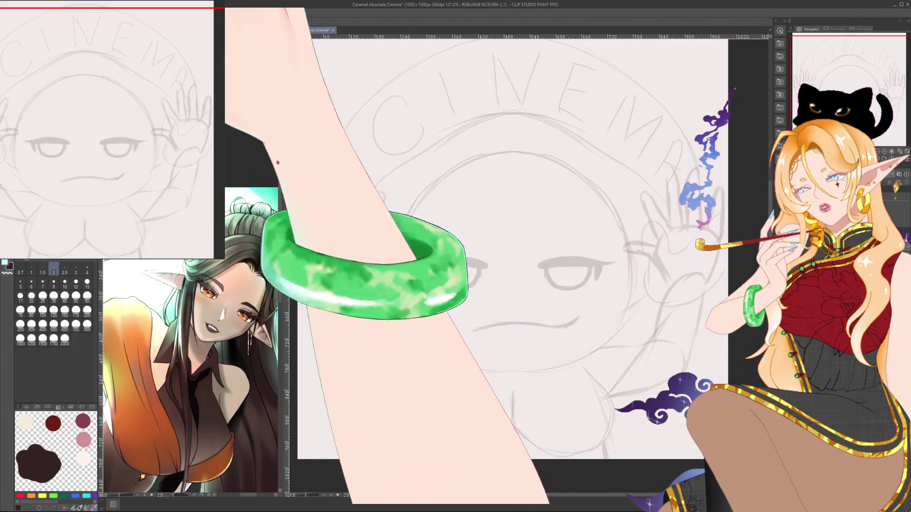
key("ctrl+s")
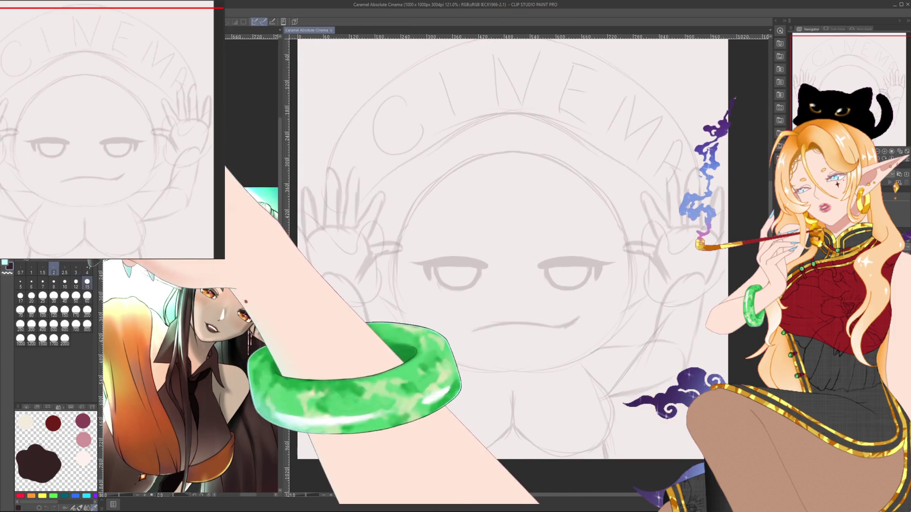
left_click(87, 284)
left_click(610, 204)
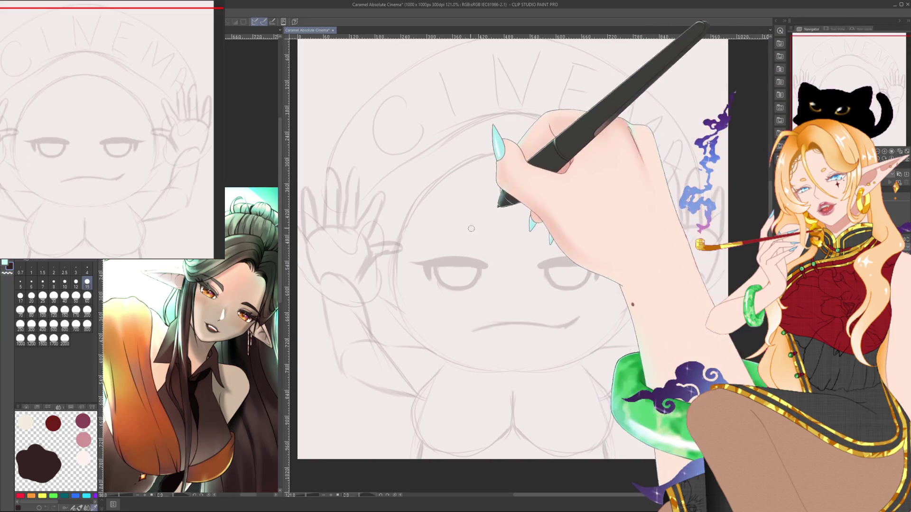
mouse_move(425, 207)
left_mouse_down()
mouse_move(452, 292)
mouse_move(463, 192)
mouse_move(508, 241)
mouse_move(453, 294)
left_mouse_up()
- Finish the first B, redo the misdrawn R, and add the final B so the forehead reads BRB
left_click_drag(503, 183, 541, 258)
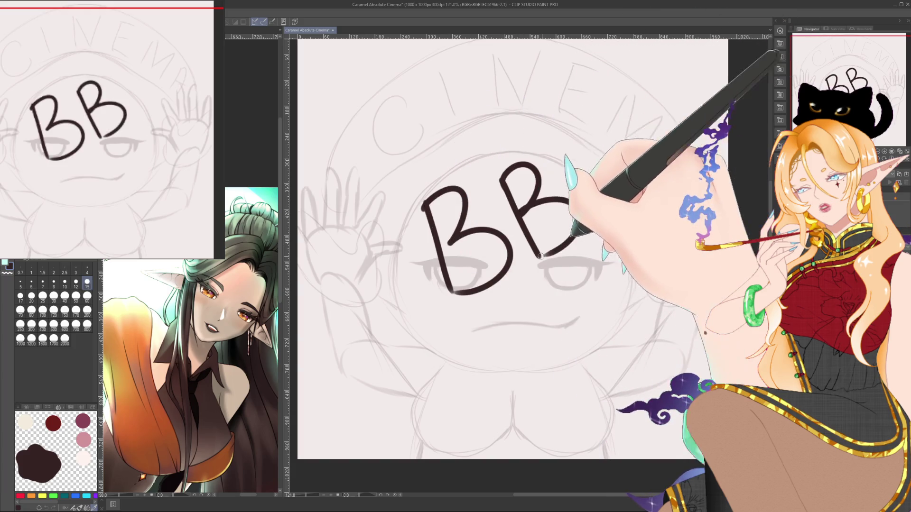
key("ctrl+z")
key("ctrl+z")
mouse_move(498, 180)
left_mouse_down()
mouse_move(534, 158)
mouse_move(579, 237)
left_mouse_up()
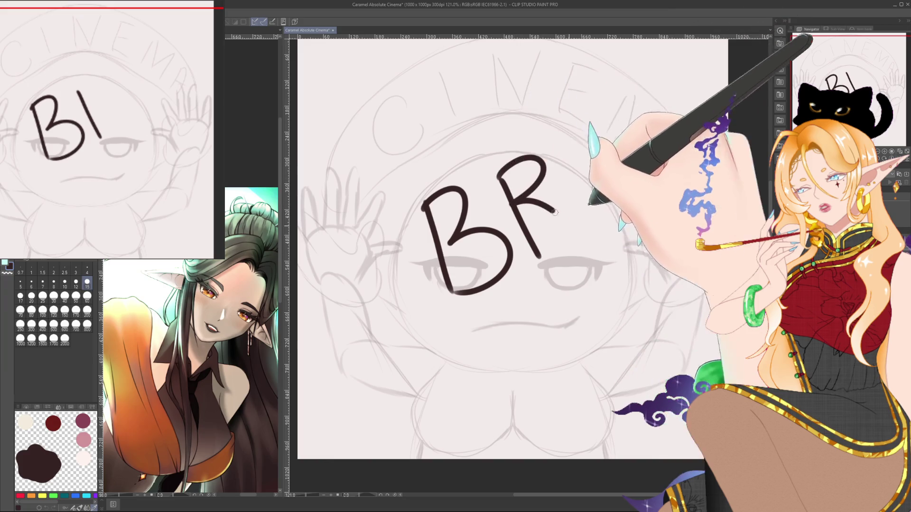
left_click_drag(565, 149, 605, 221)
mouse_move(565, 142)
left_mouse_down()
mouse_move(620, 166)
mouse_move(593, 229)
left_mouse_up()
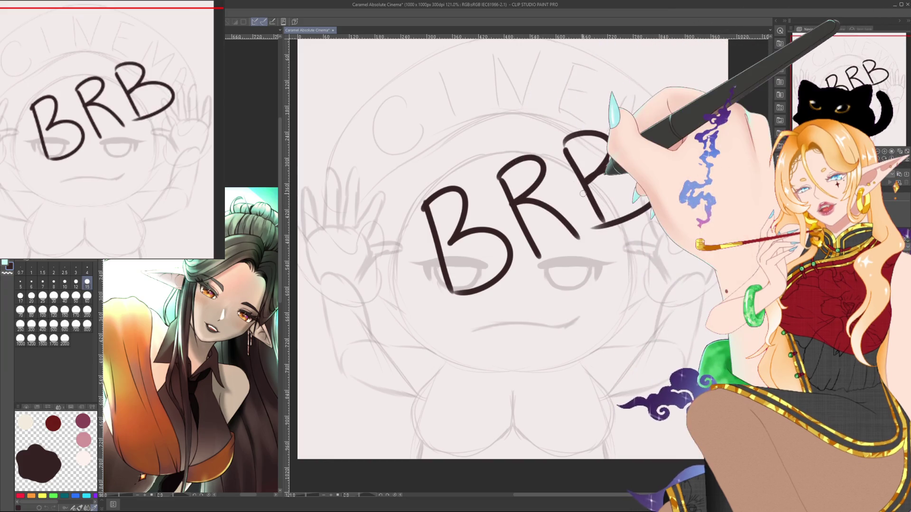
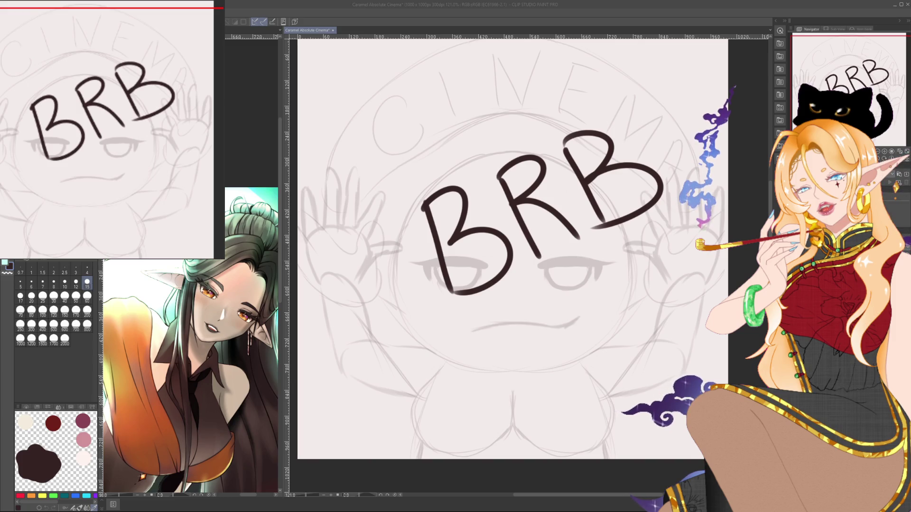
- Hide the BRB lettering layer to reveal the CINEMA chibi sketch
key("Delete")
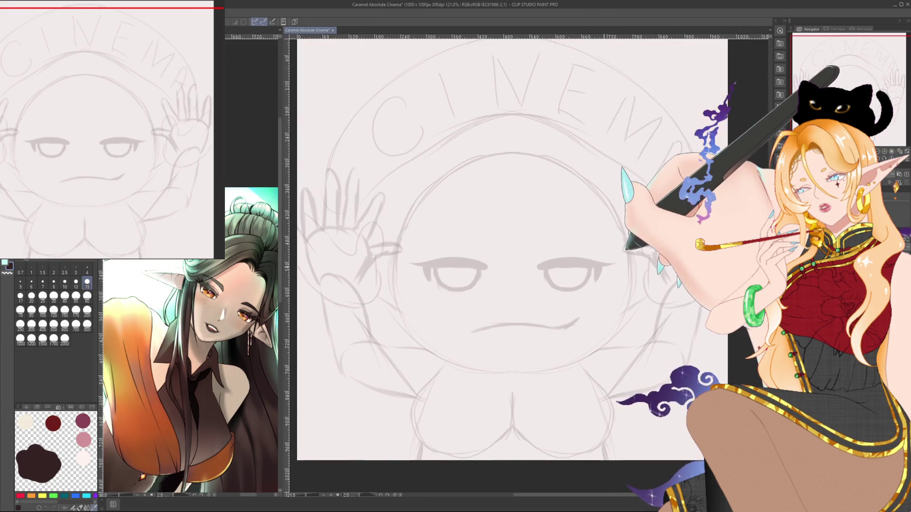
- Ink the chibi's parted fringe, the hair arc above it and a strand at the parting
scroll(596, 223, "up", 1)
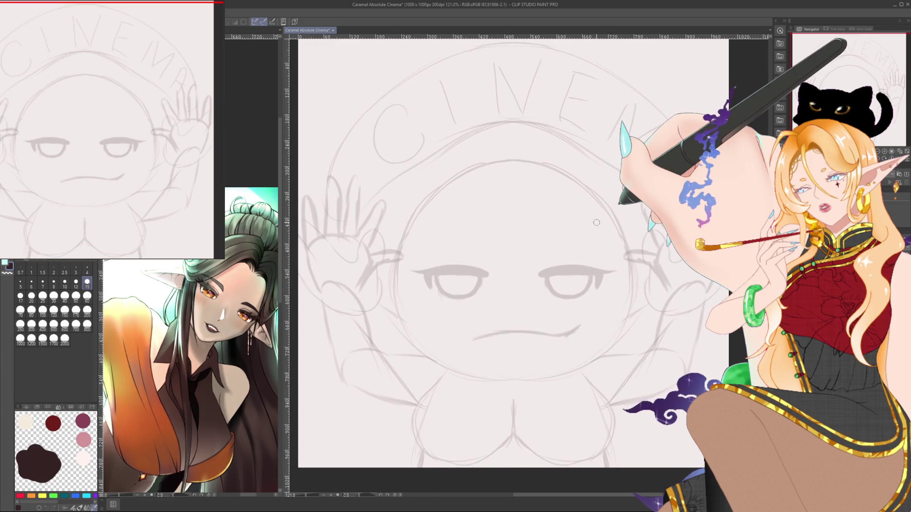
scroll(596, 223, "down", 1)
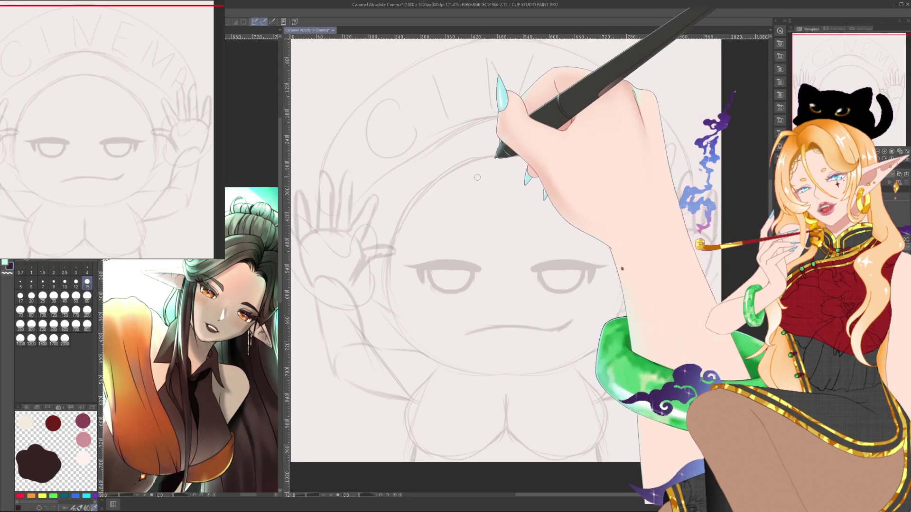
mouse_move(483, 154)
left_mouse_down()
mouse_move(526, 198)
mouse_move(559, 174)
left_mouse_up()
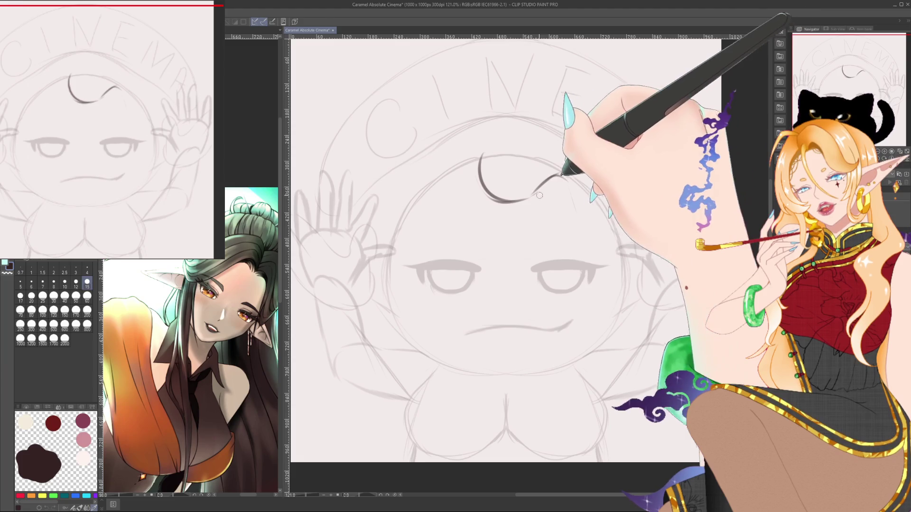
mouse_move(560, 175)
left_mouse_down()
mouse_move(603, 271)
mouse_move(638, 280)
left_mouse_up()
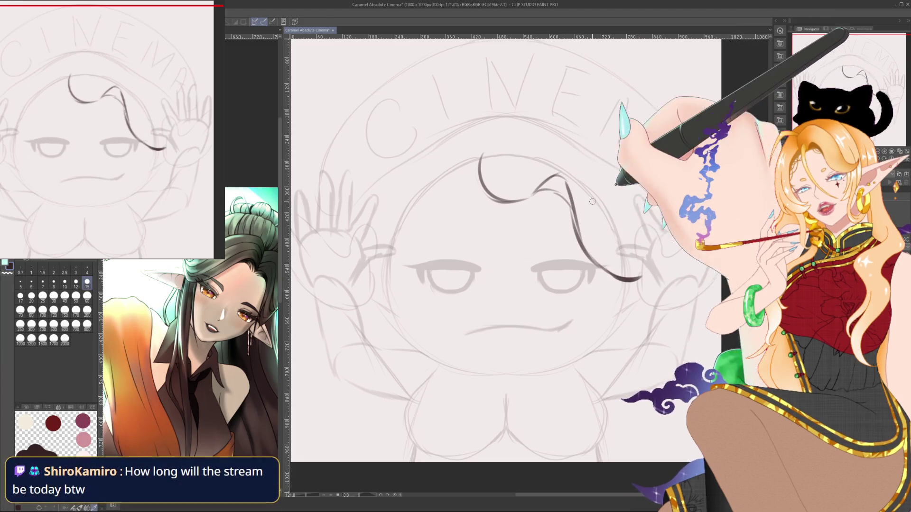
mouse_move(495, 157)
left_mouse_down()
mouse_move(563, 123)
mouse_move(619, 242)
left_mouse_up()
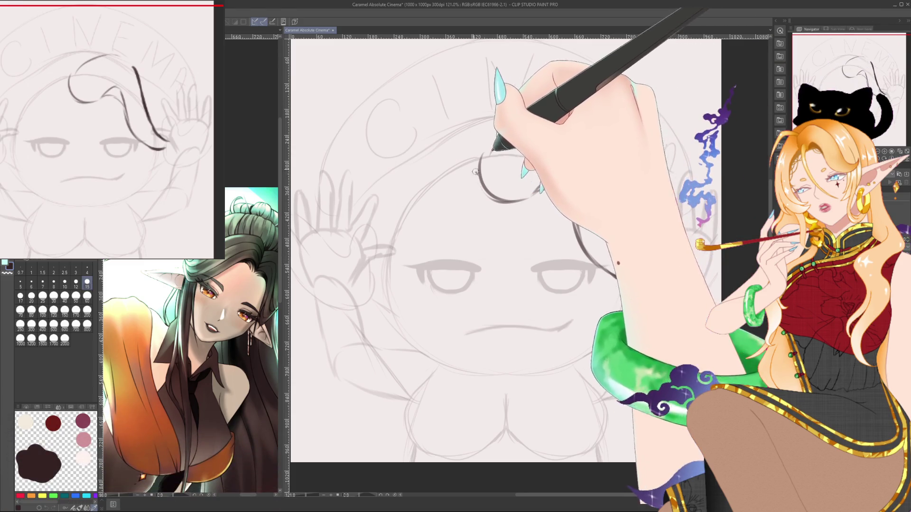
mouse_move(474, 162)
left_mouse_down()
mouse_move(421, 218)
mouse_move(420, 310)
mouse_move(439, 336)
left_mouse_up()
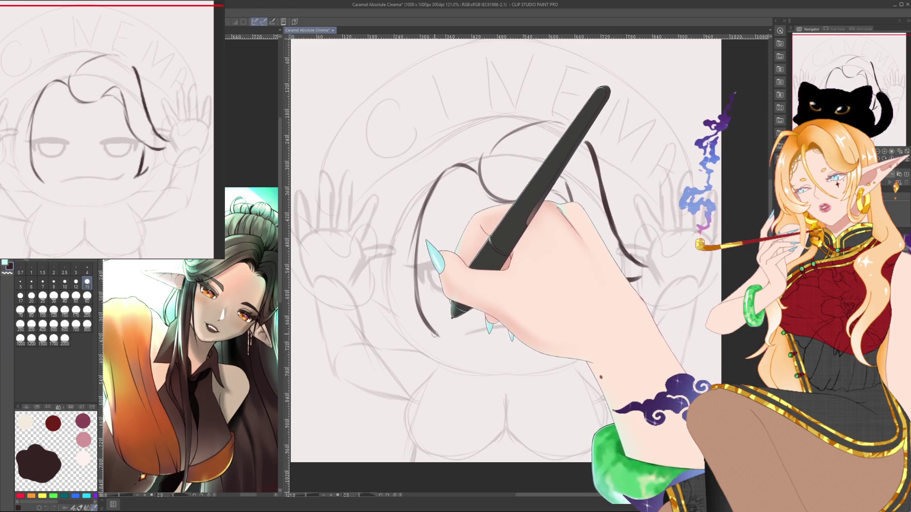
left_click_drag(494, 143, 464, 126)
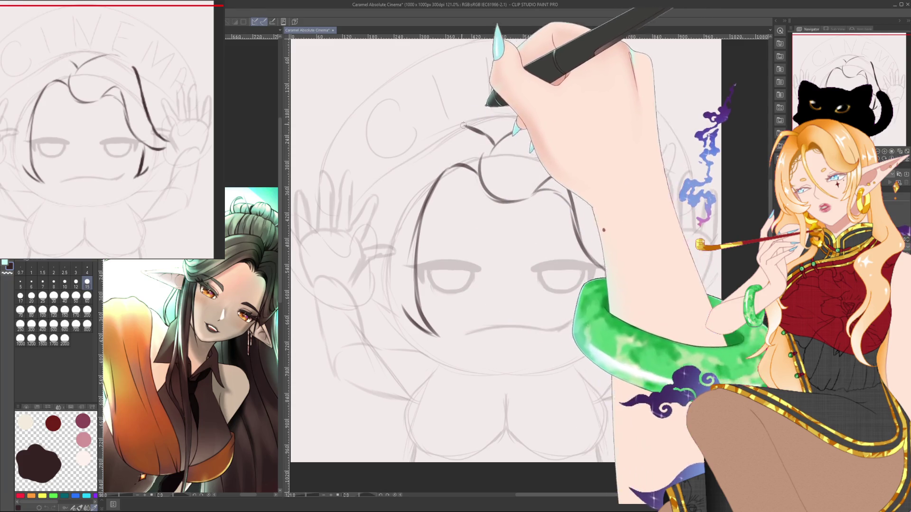
- Ink the hair locks and strands down both sides of the face, past the chin
left_click_drag(413, 159, 393, 202)
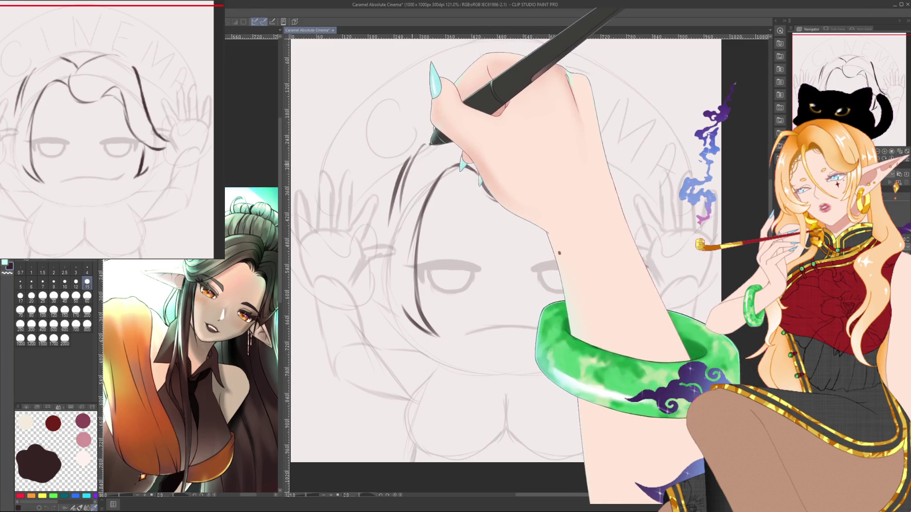
mouse_move(401, 180)
left_mouse_down()
mouse_move(380, 263)
mouse_move(408, 370)
left_mouse_up()
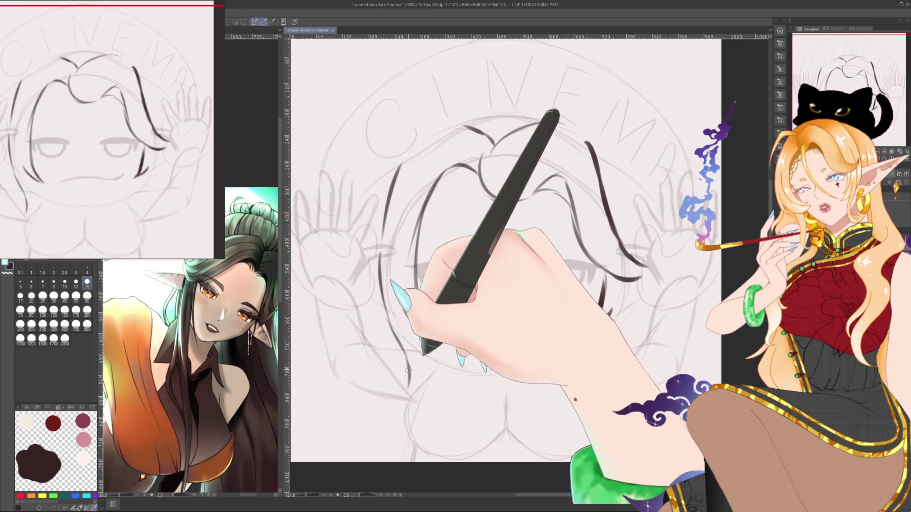
left_click_drag(408, 374, 401, 413)
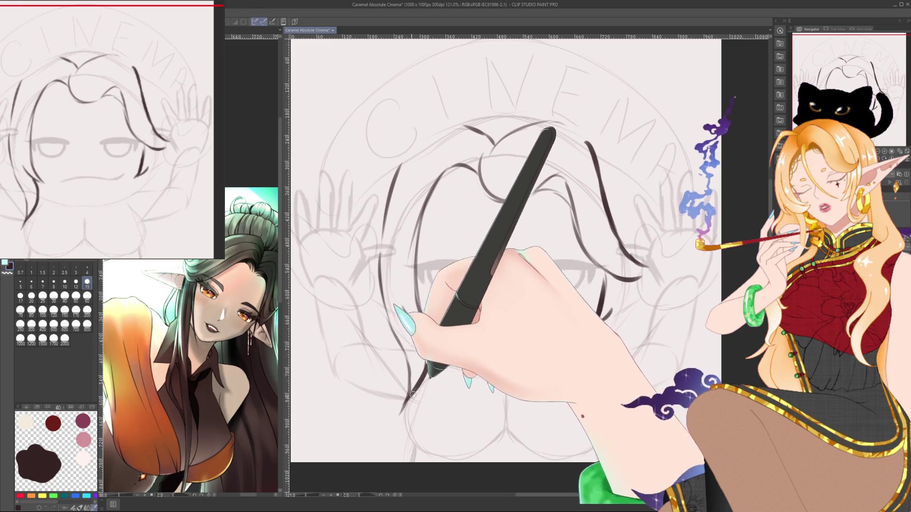
left_click_drag(597, 328, 614, 399)
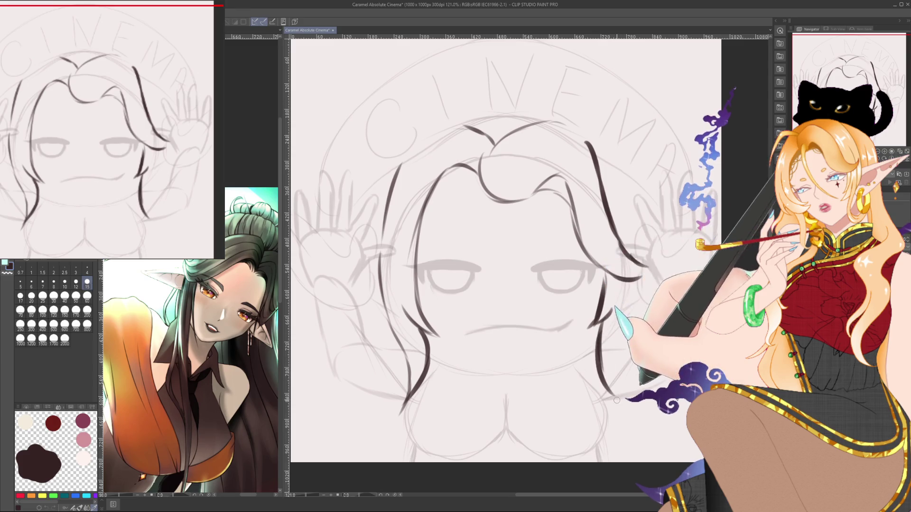
left_click_drag(629, 179, 635, 249)
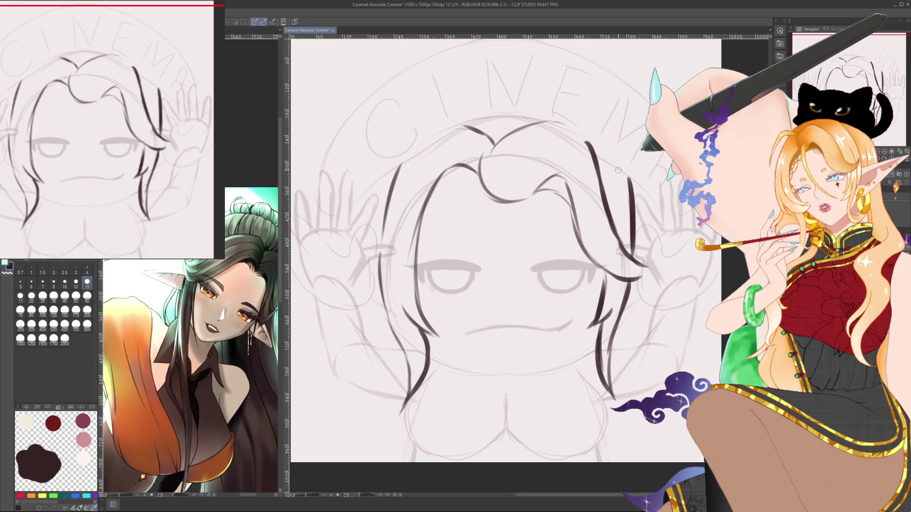
left_click_drag(617, 170, 636, 246)
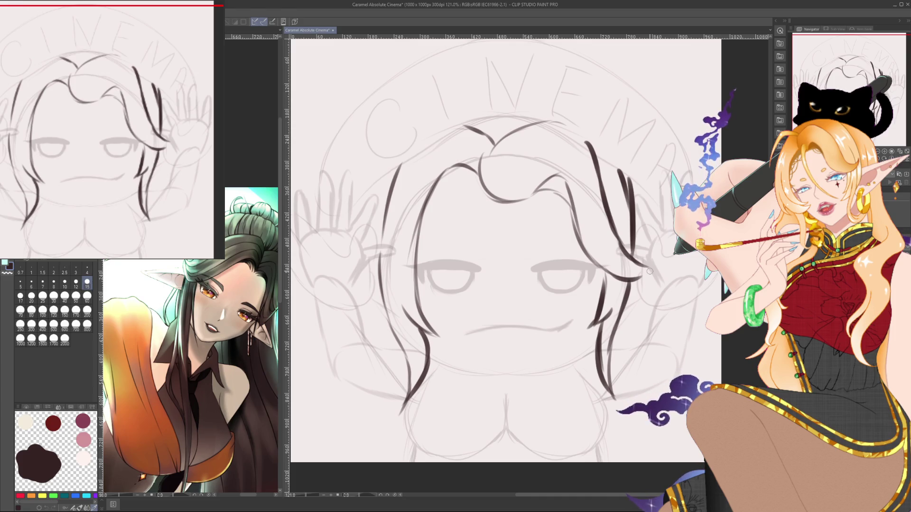
- Add an ahoge tuft on top and lengthen the left and right hair locks downward
left_click_drag(499, 115, 496, 137)
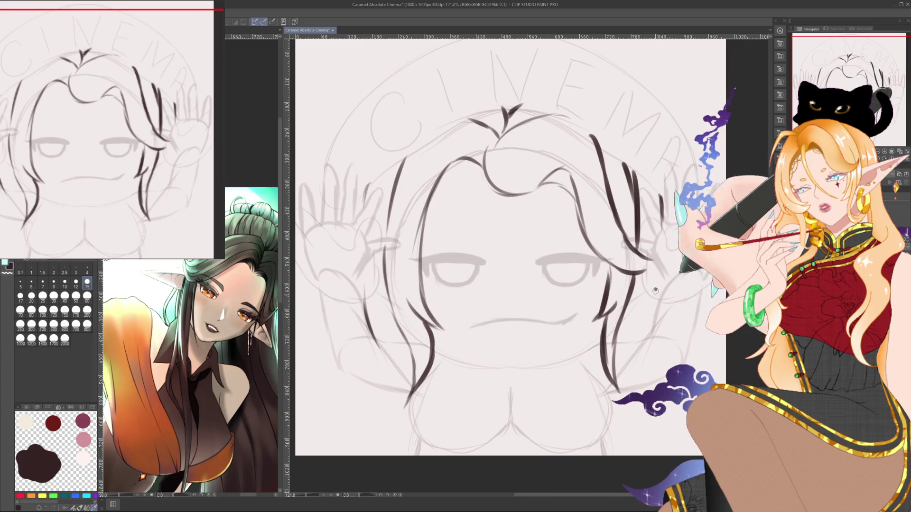
left_click_drag(658, 289, 645, 338)
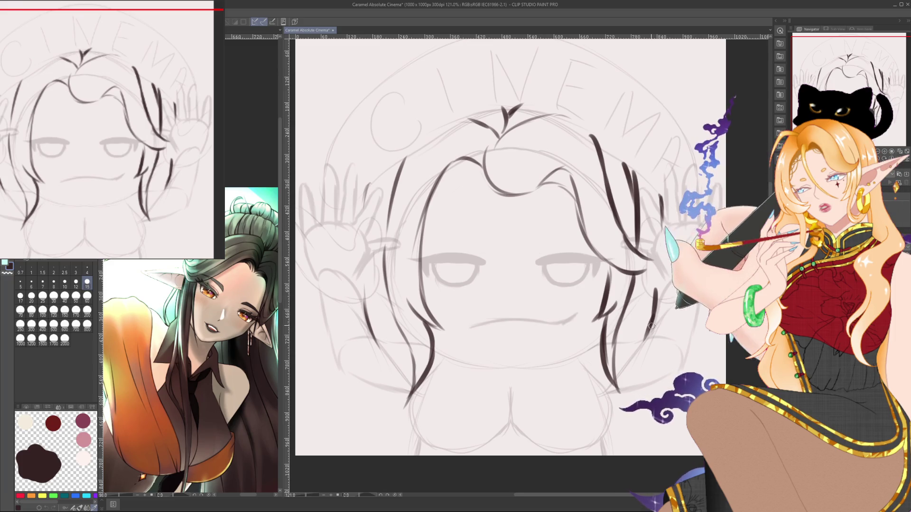
left_click_drag(372, 416, 354, 454)
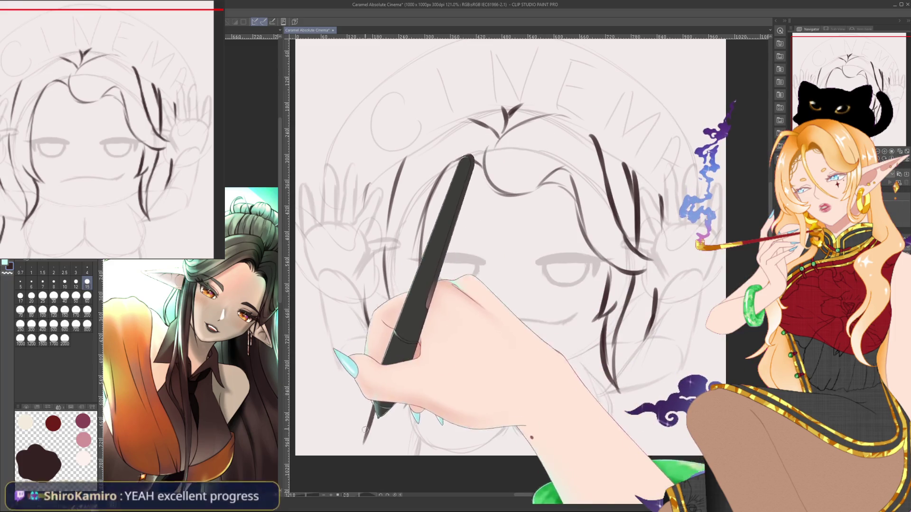
left_click_drag(646, 382, 677, 456)
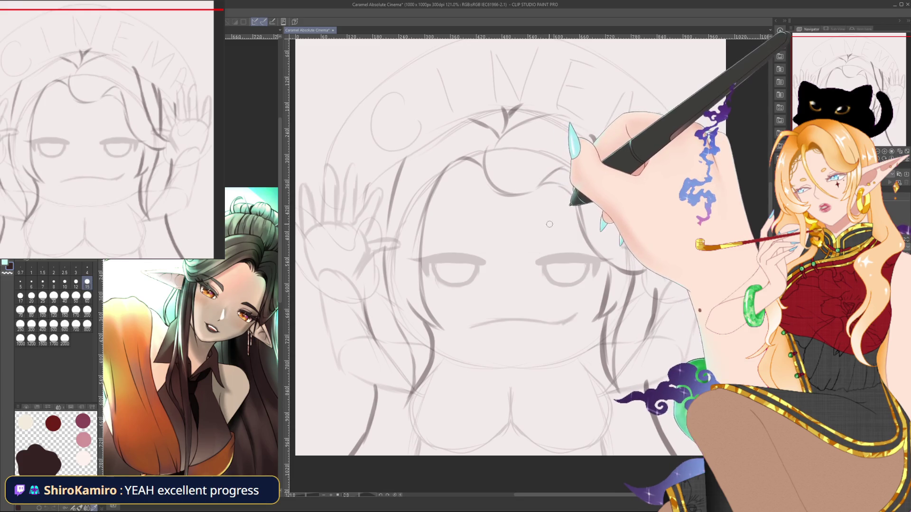
- Draw the two oval eyebrows, then the collar, tie and cuffs below the face
left_click_drag(545, 226, 551, 231)
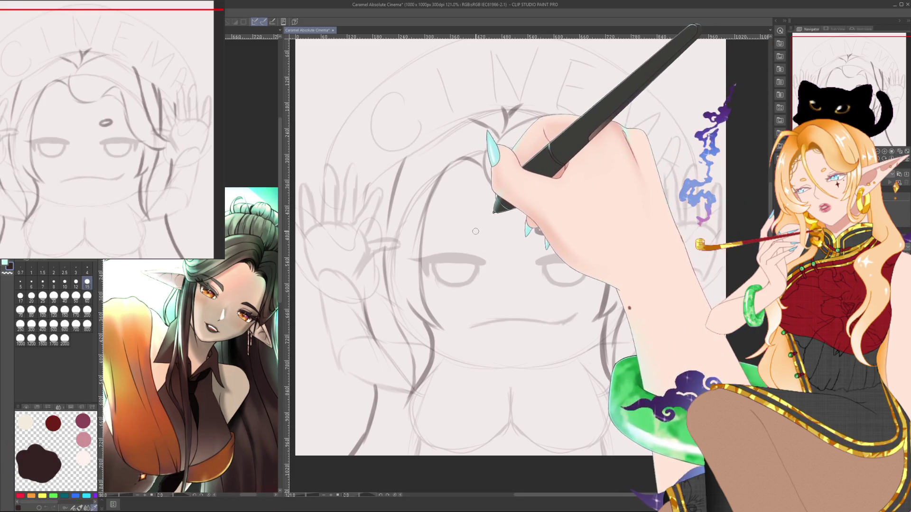
left_click_drag(468, 229, 484, 231)
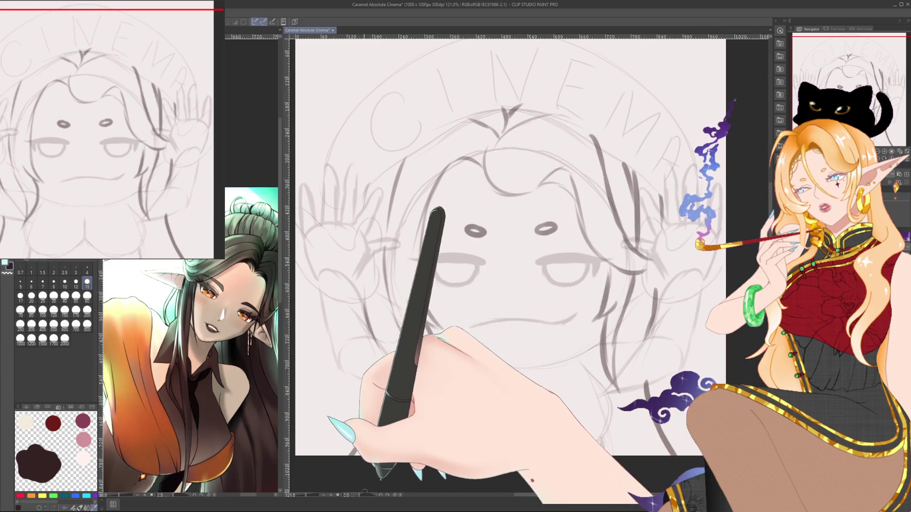
mouse_move(378, 434)
left_mouse_down()
mouse_move(475, 295)
mouse_move(417, 417)
left_mouse_up()
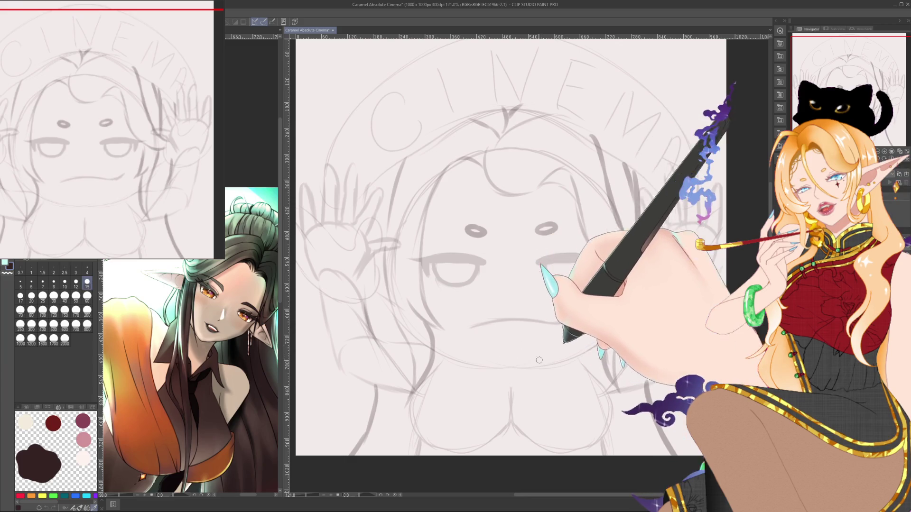
left_click_drag(447, 359, 475, 443)
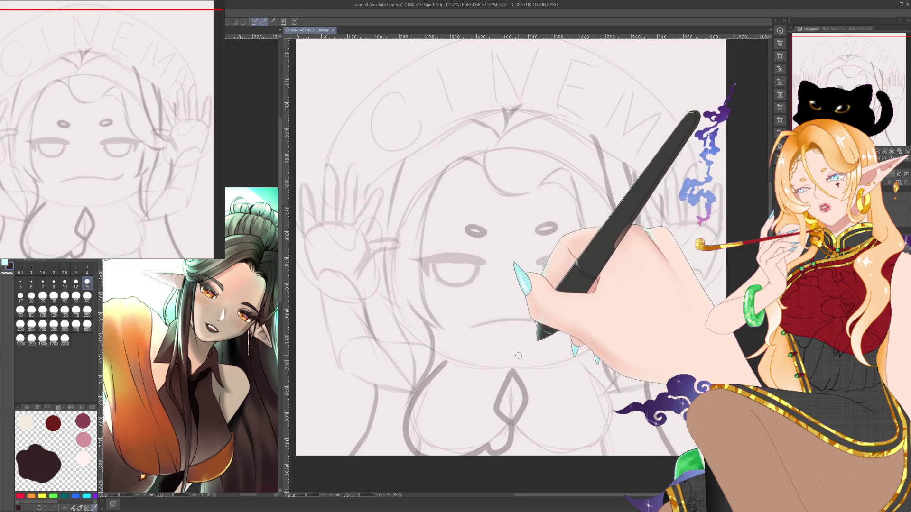
left_click_drag(525, 401, 594, 380)
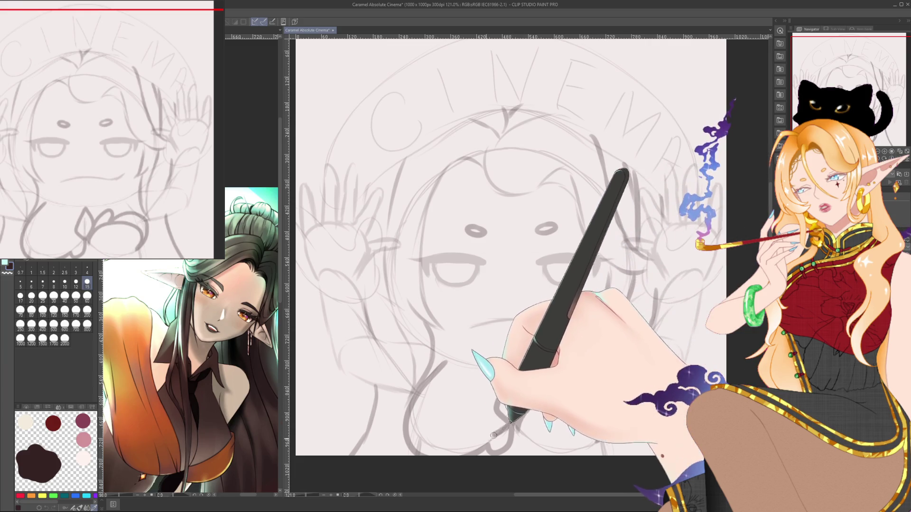
left_click_drag(462, 451, 430, 445)
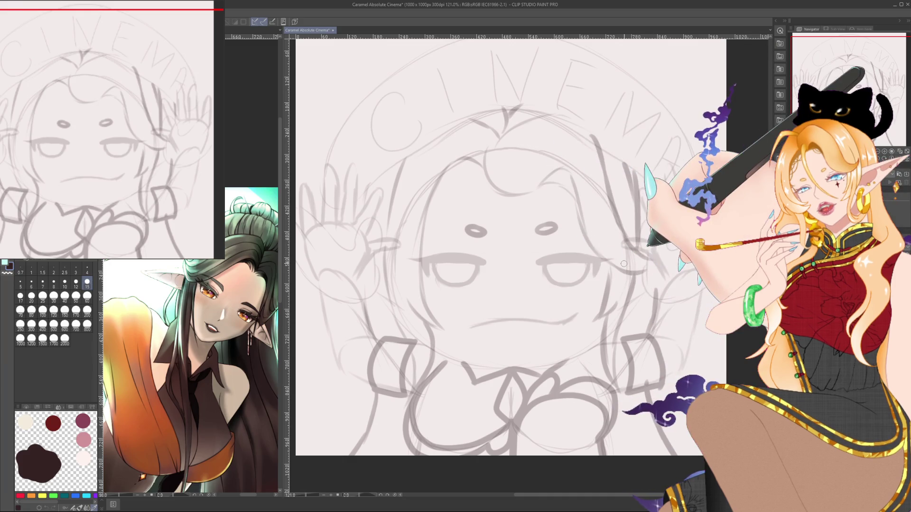
left_click_drag(623, 264, 640, 262)
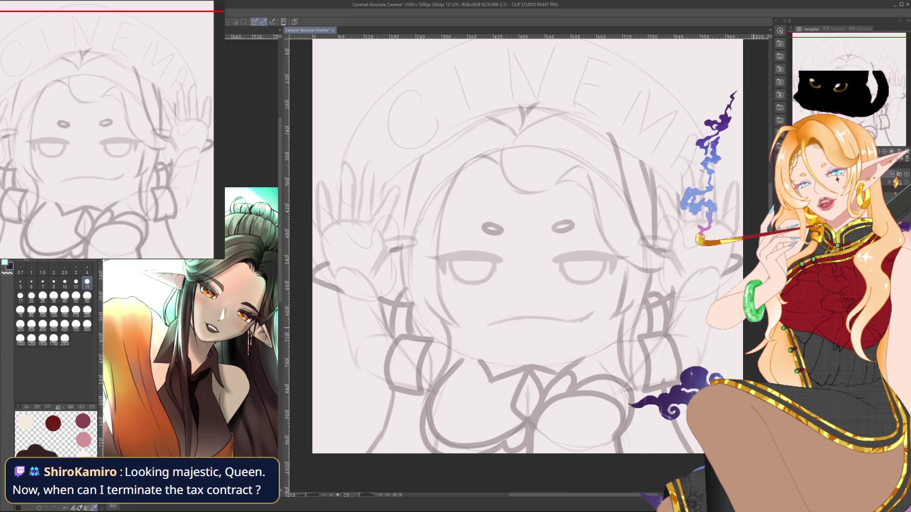
- Pan the canvas and rotate the view to 117.6°
scroll(522, 246, "up", 1)
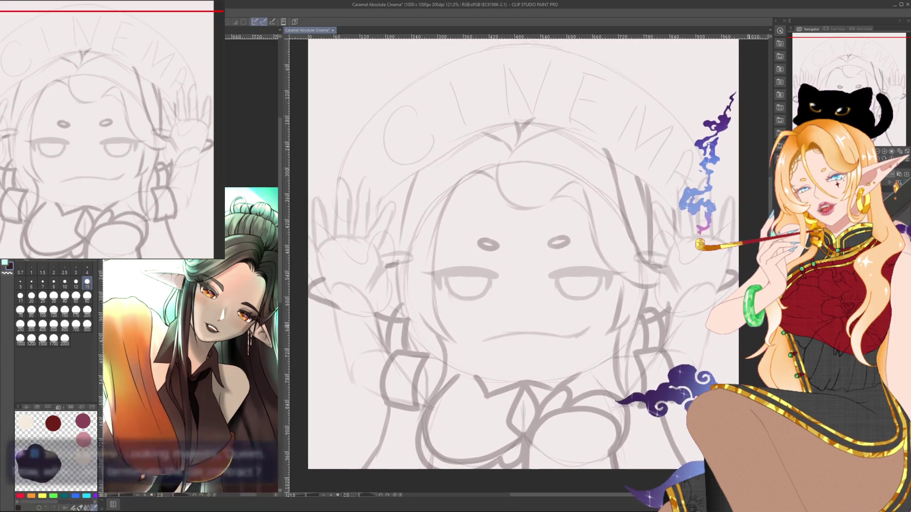
scroll(522, 256, "right", 1)
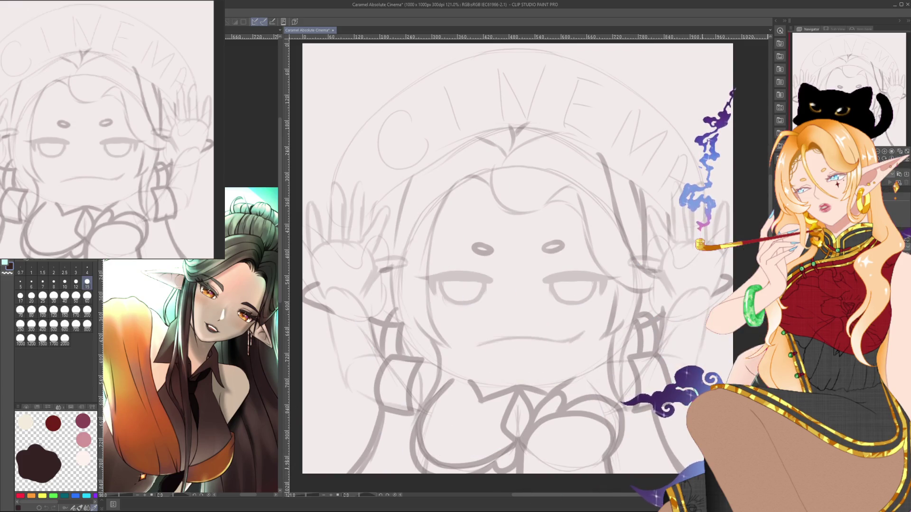
left_click_drag(441, 306, 511, 170)
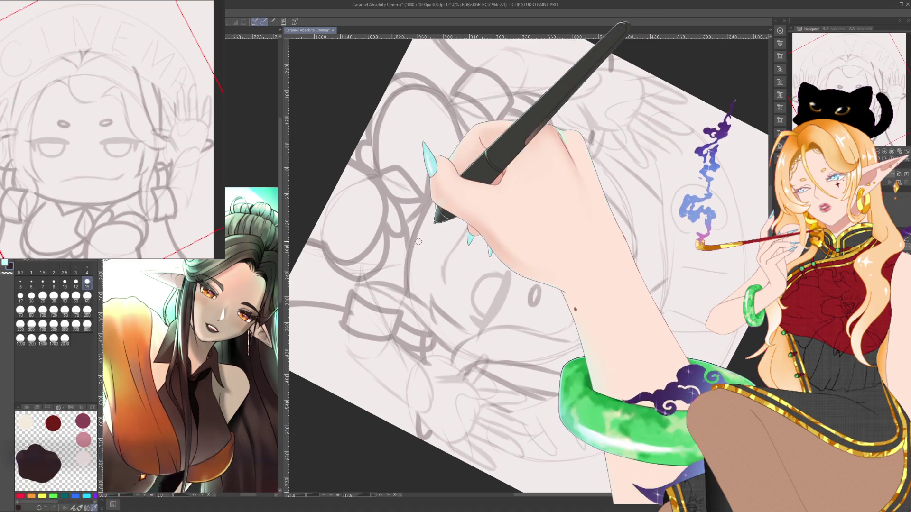
- Darken the left arc of the emblem circle on a tilted view, then return the canvas upright
left_click(395, 495)
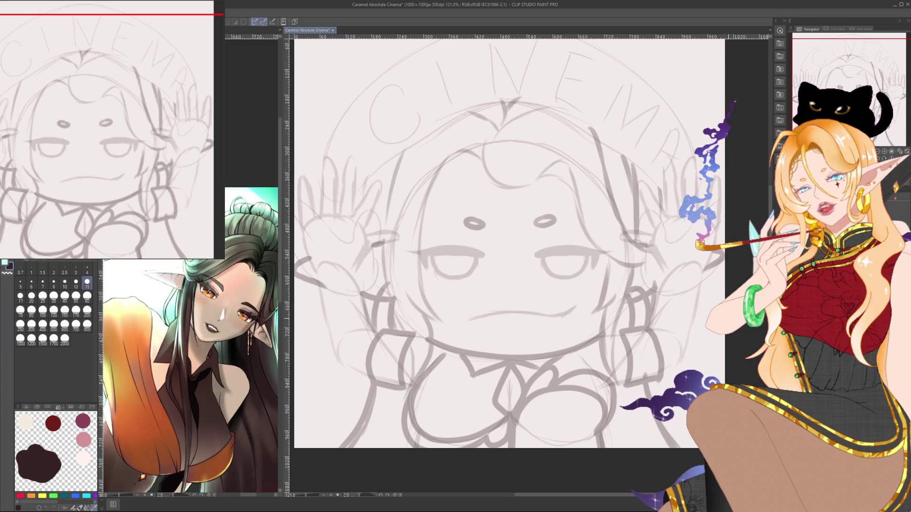
scroll(508, 242, "left", 1)
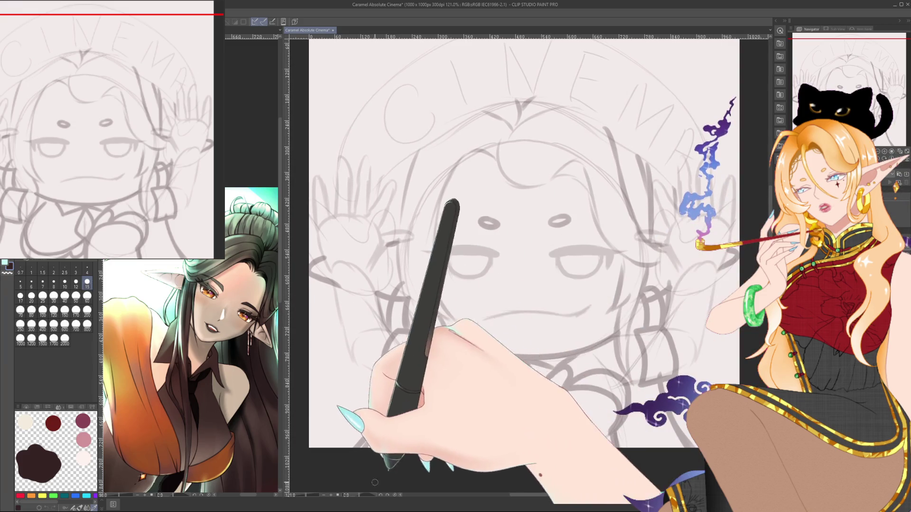
left_click_drag(674, 326, 563, 104)
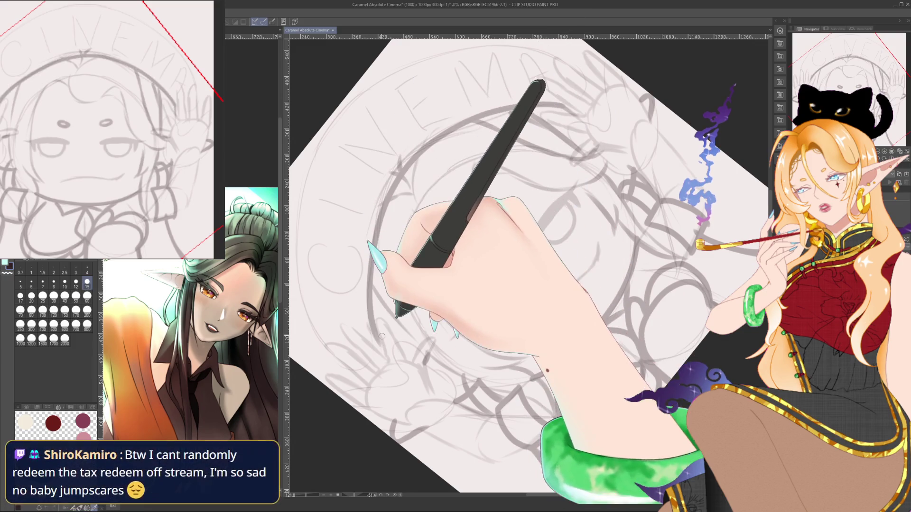
left_click_drag(370, 280, 652, 81)
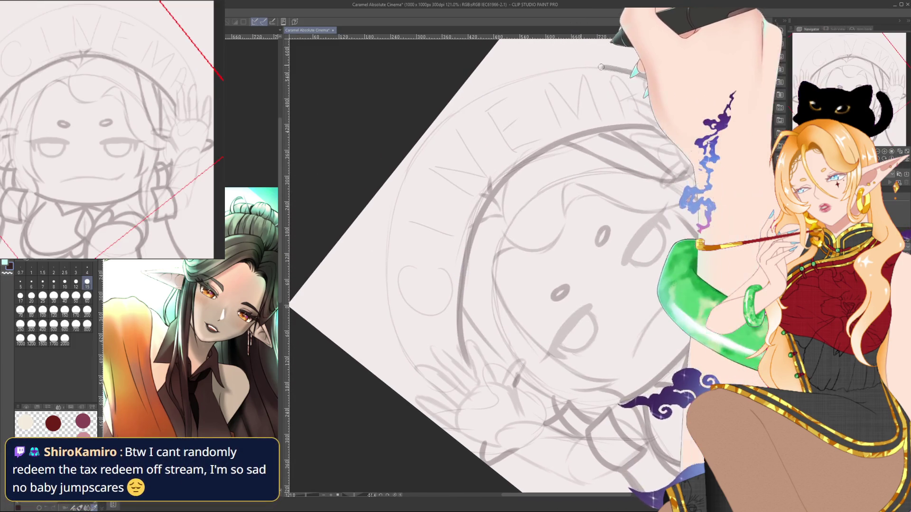
left_click_drag(496, 88, 394, 361)
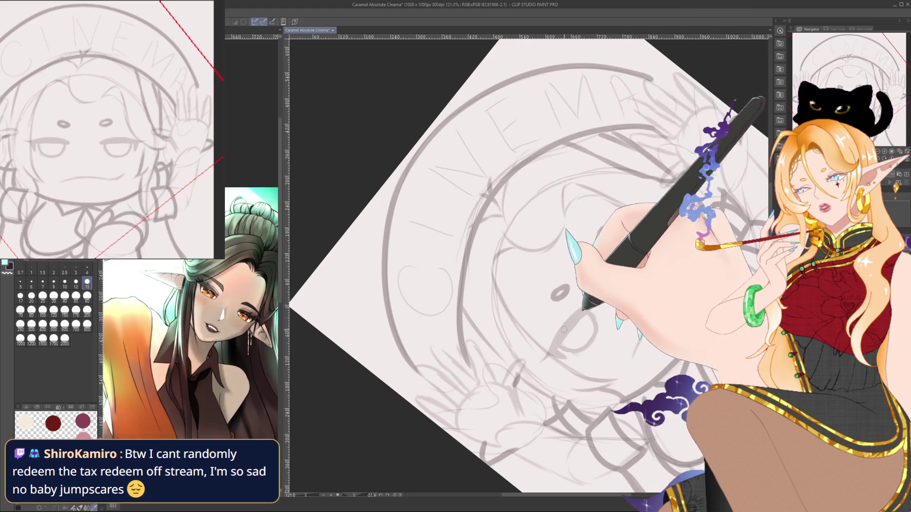
left_click_drag(480, 166, 456, 232)
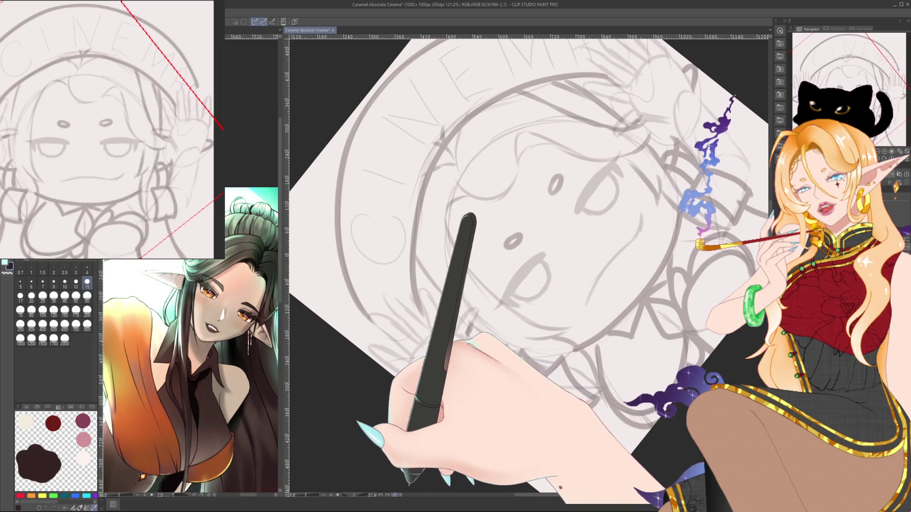
left_click(394, 495)
left_click_drag(544, 387, 583, 378)
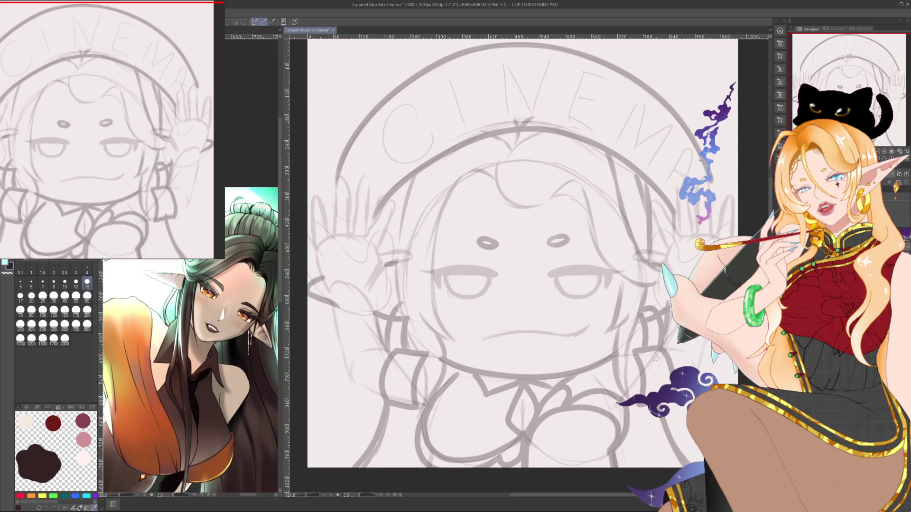
left_click_drag(667, 307, 664, 315)
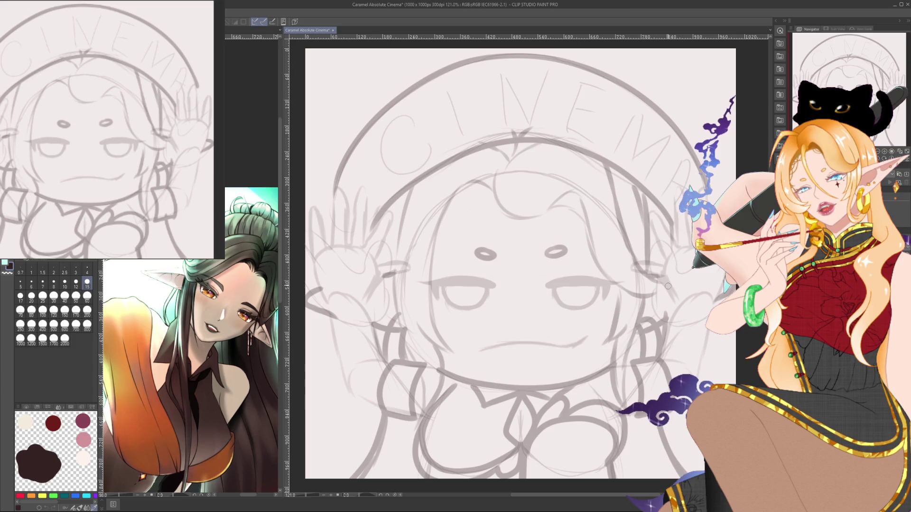
- Sketch a stroke along the hat brim and zoom in to inspect the V letter, then back out
mouse_move(332, 181)
left_mouse_down()
mouse_move(337, 232)
mouse_move(363, 232)
left_mouse_up()
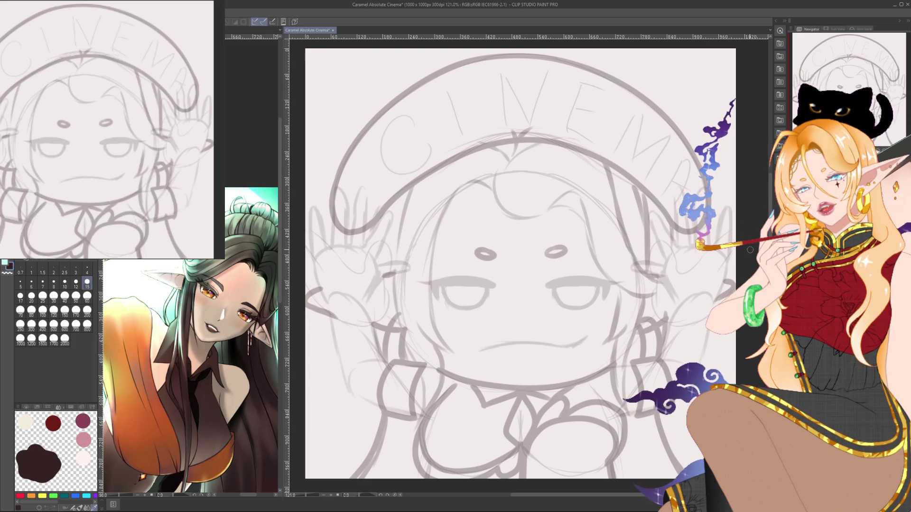
scroll(746, 256, "down", 1)
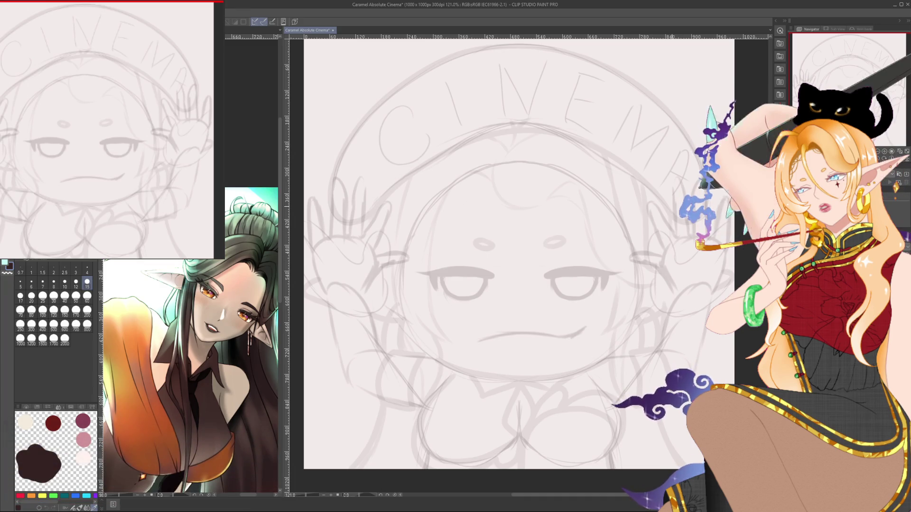
scroll(562, 265, "up", 2)
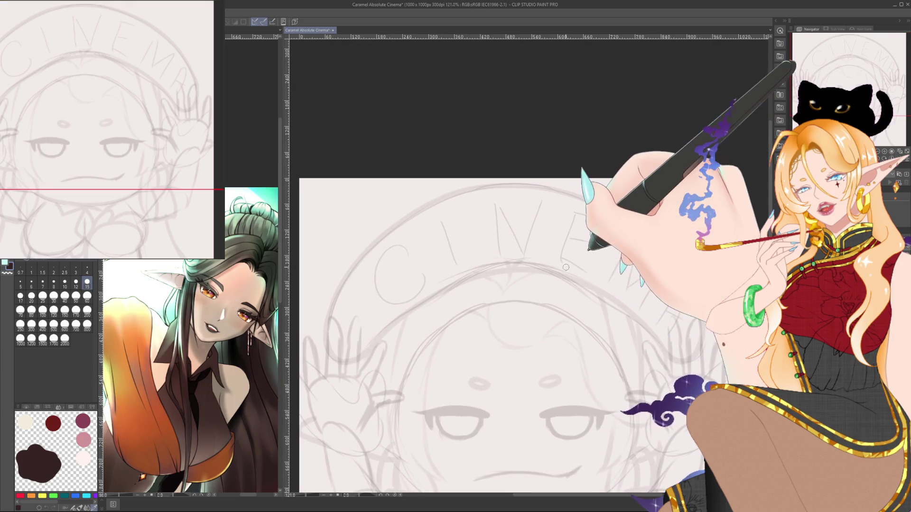
scroll(562, 266, "up", 2)
scroll(560, 247, "up", 2)
scroll(530, 209, "up", 2)
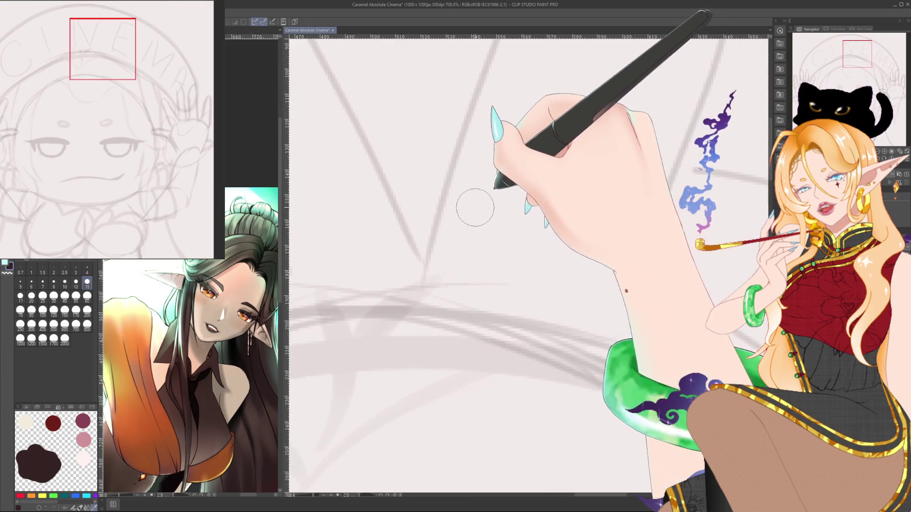
scroll(474, 203, "up", 2)
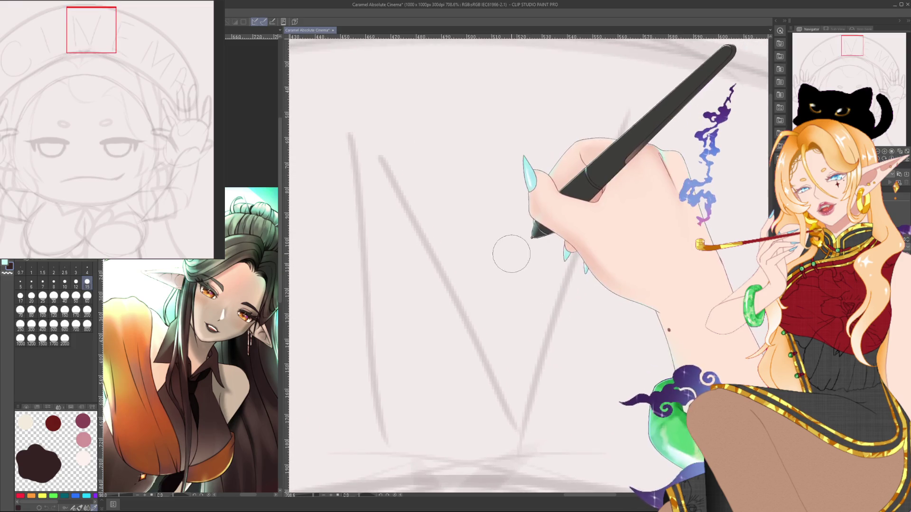
scroll(510, 249, "up", 2)
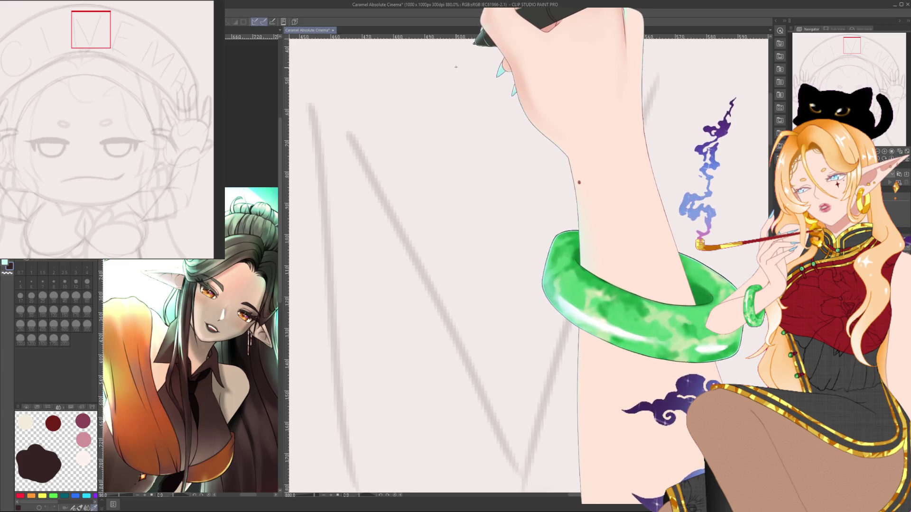
scroll(498, 54, "down", 5)
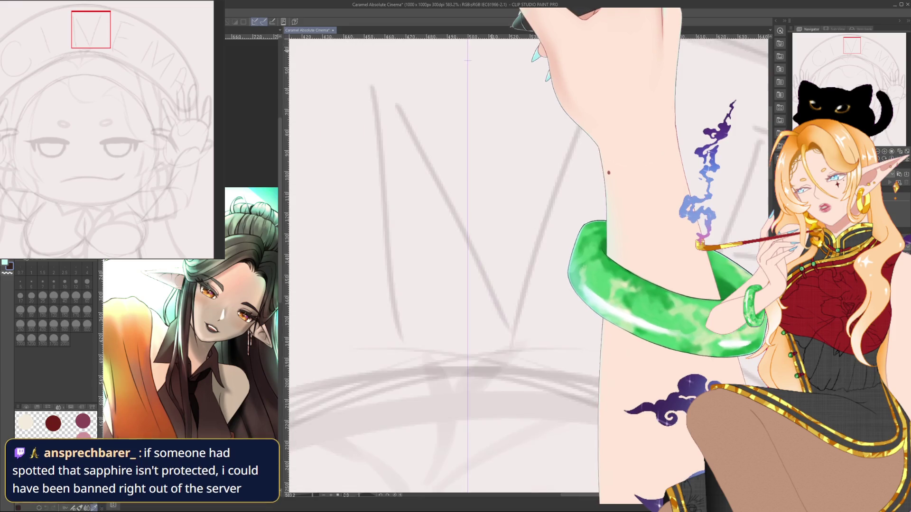
scroll(498, 55, "down", 3)
scroll(498, 55, "down", 2)
scroll(497, 213, "up", 2)
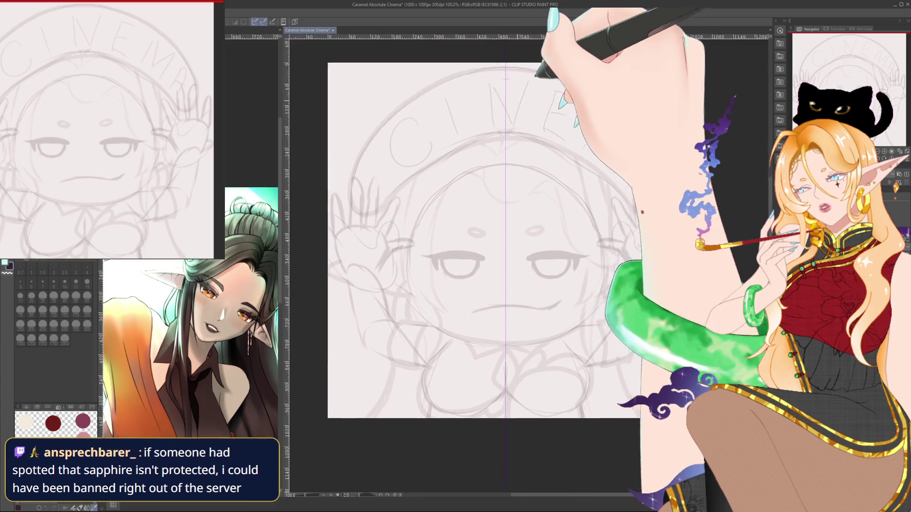
scroll(498, 256, "down", 2)
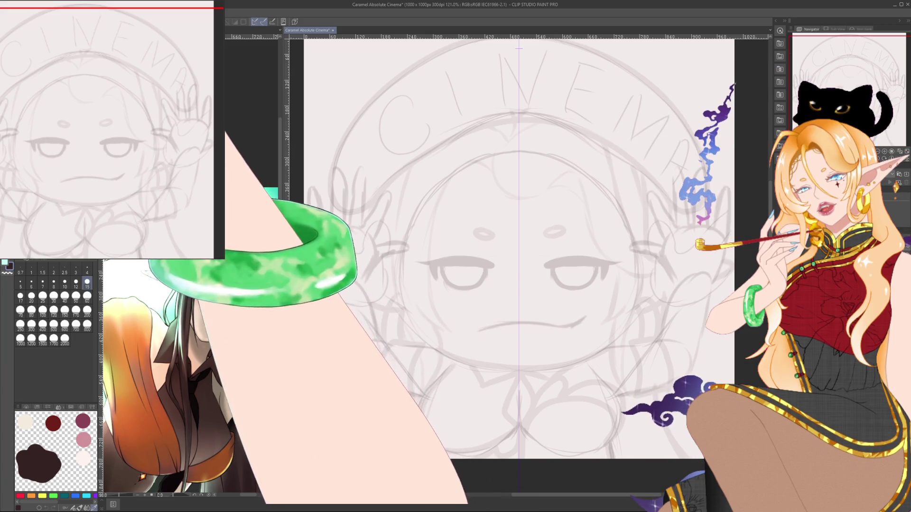
- Switch back to the pen and raise the brush size to 10
key("p")
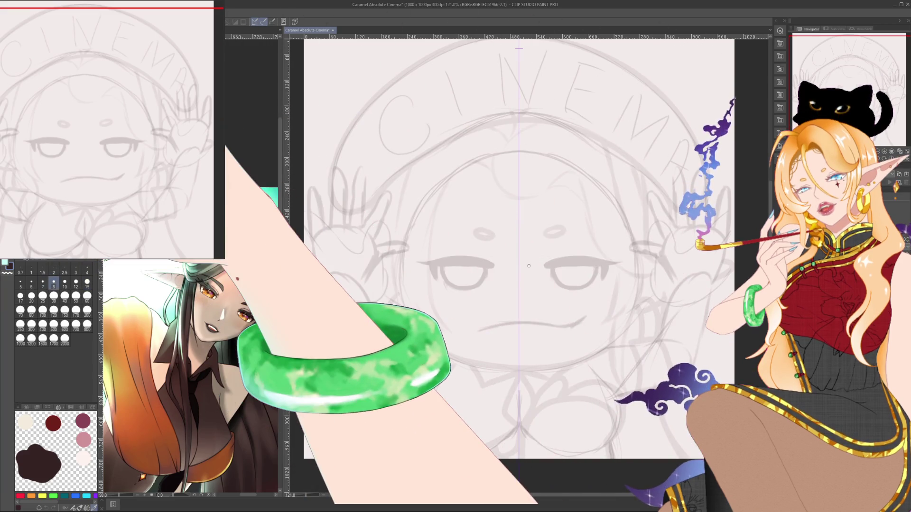
key("bracketright")
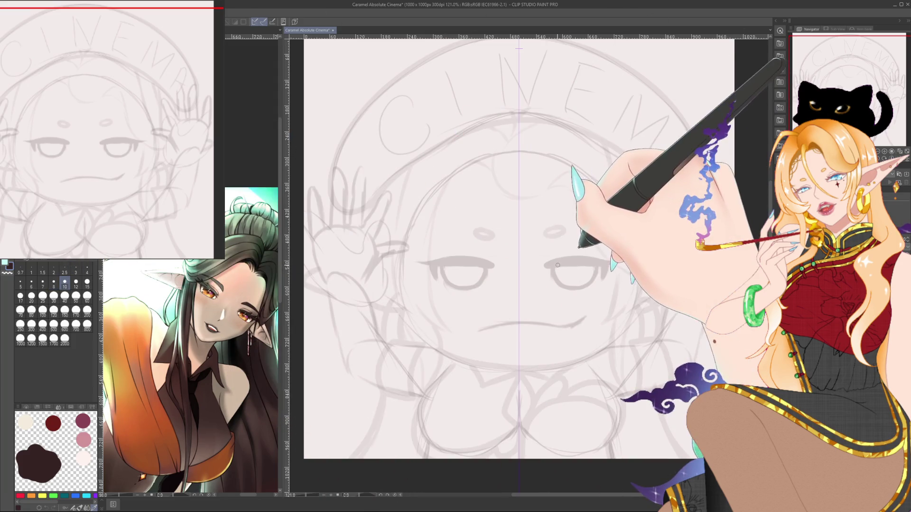
left_click_drag(557, 266, 534, 256)
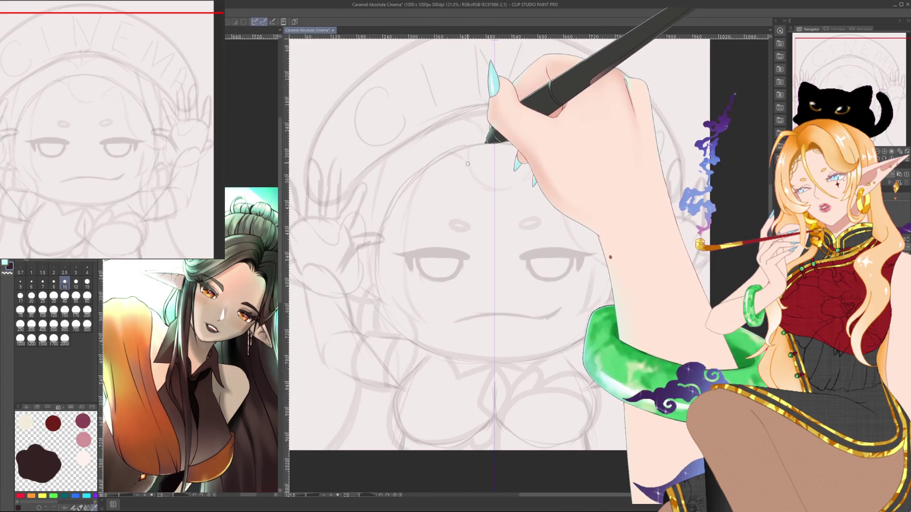
- Test the mirrored arcs above the face at sizes 6 and 12, undo them, and settle on 10
left_click_drag(467, 163, 412, 204)
left_click_drag(522, 164, 578, 207)
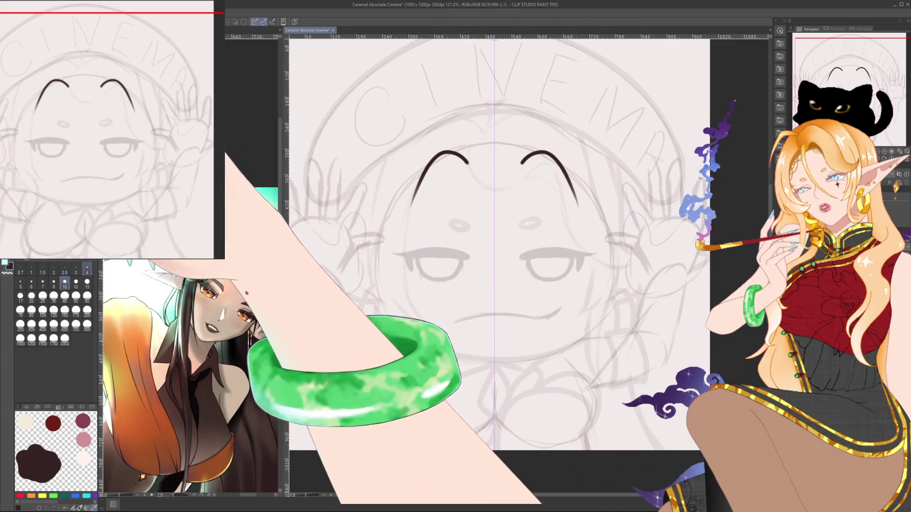
left_click(31, 284)
key("ctrl+z")
key("ctrl+z")
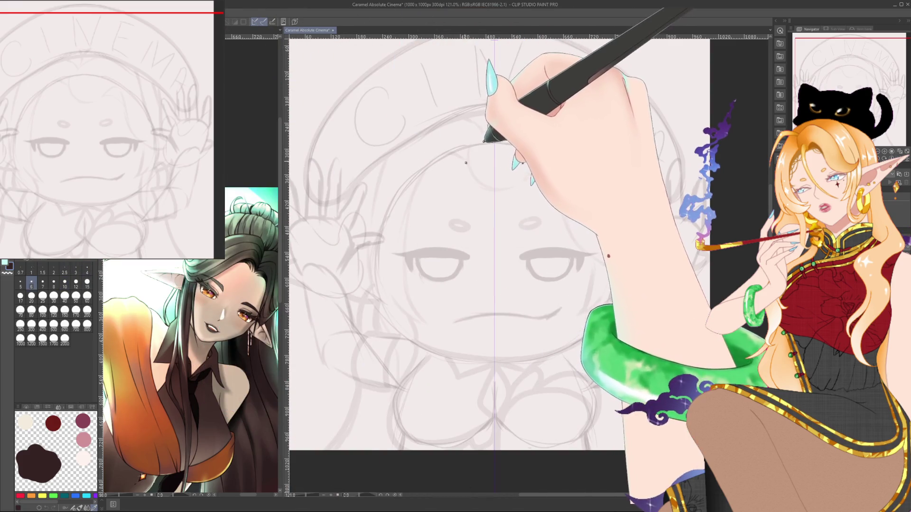
left_click_drag(467, 162, 406, 225)
left_click_drag(522, 164, 585, 228)
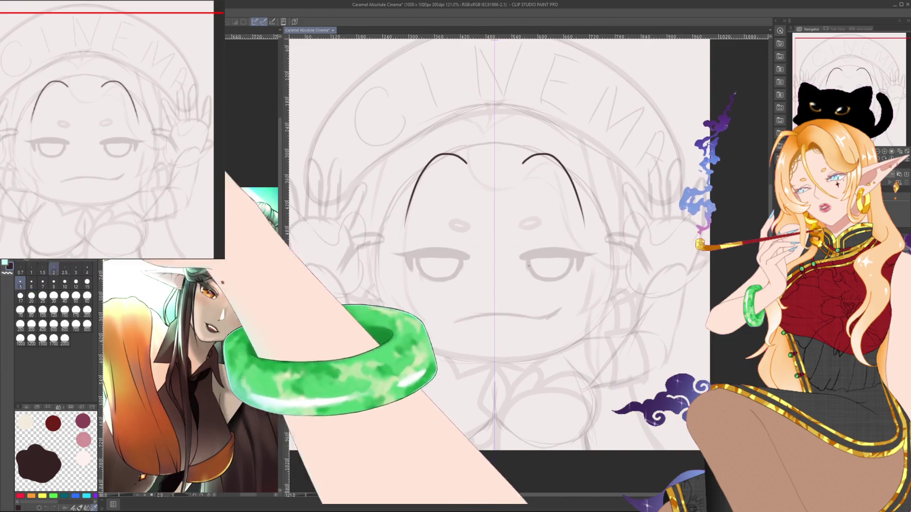
key("ctrl+z")
key("ctrl+z")
left_click(76, 283)
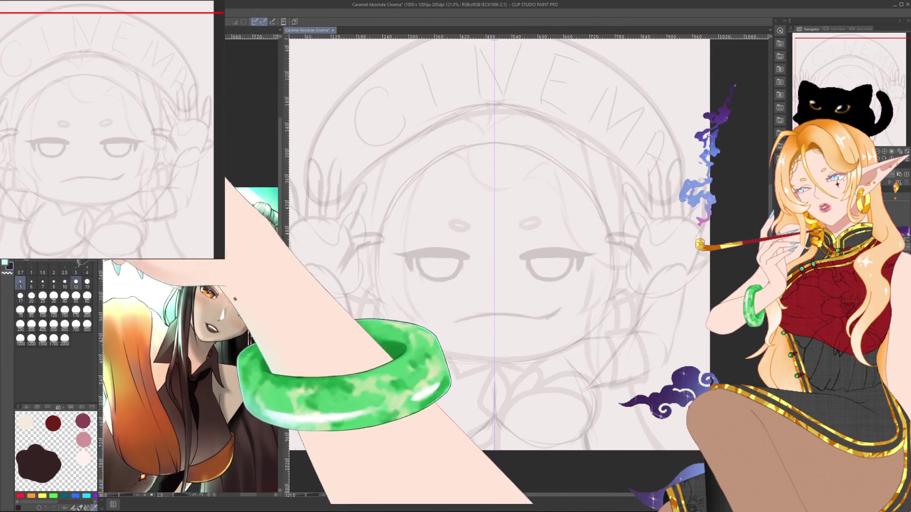
left_click(64, 284)
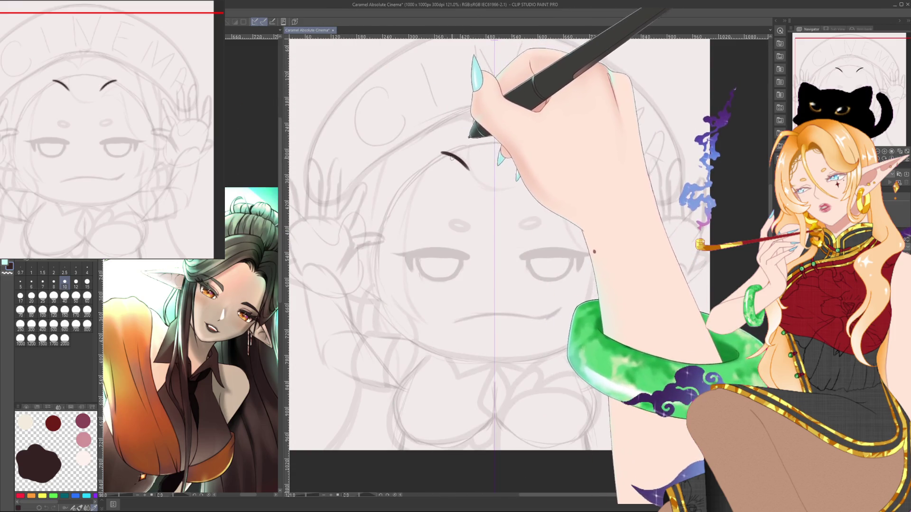
- Ink the left head outline from the arch down toward the collar, redoing uneven curves
left_click_drag(443, 152, 411, 209)
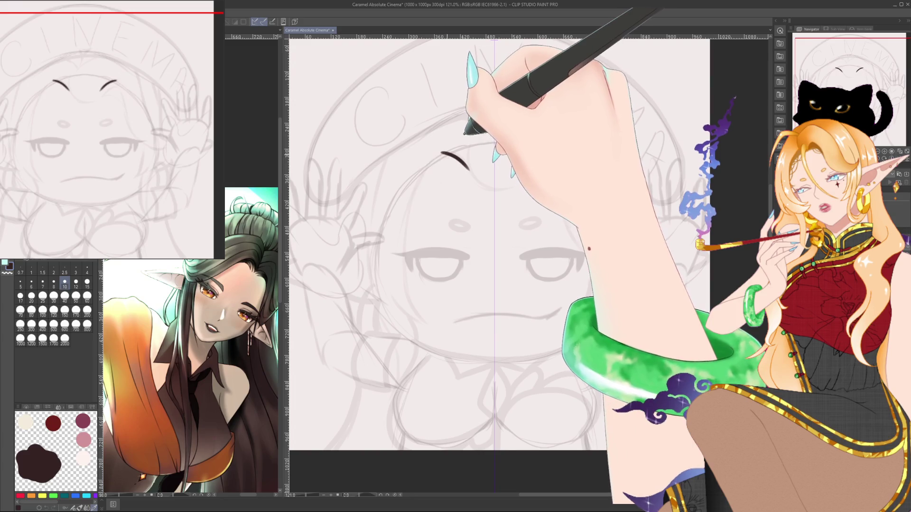
left_click_drag(441, 153, 400, 277)
key("ctrl+z")
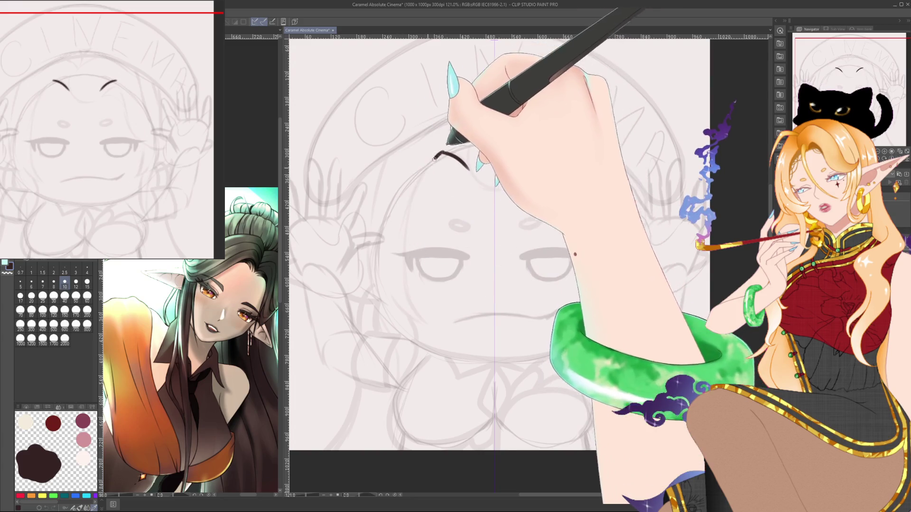
left_click_drag(469, 169, 430, 328)
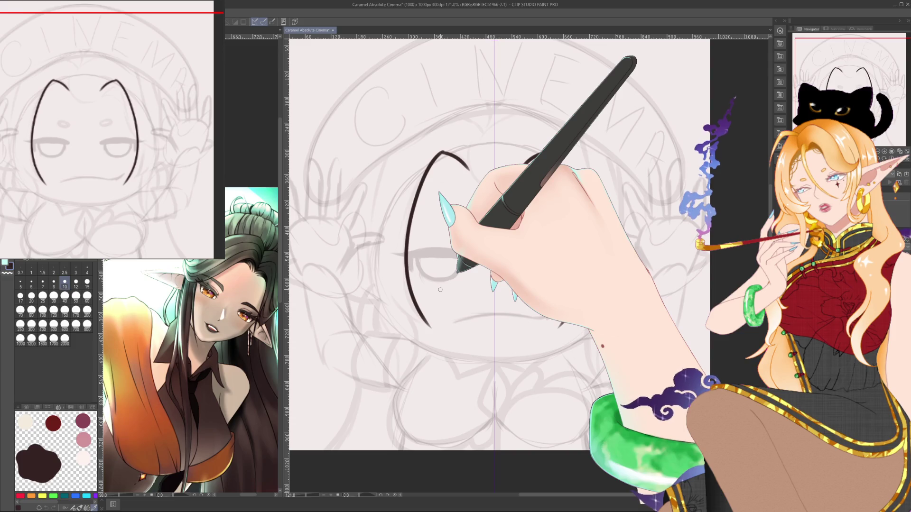
key("ctrl+z")
left_click_drag(441, 152, 424, 325)
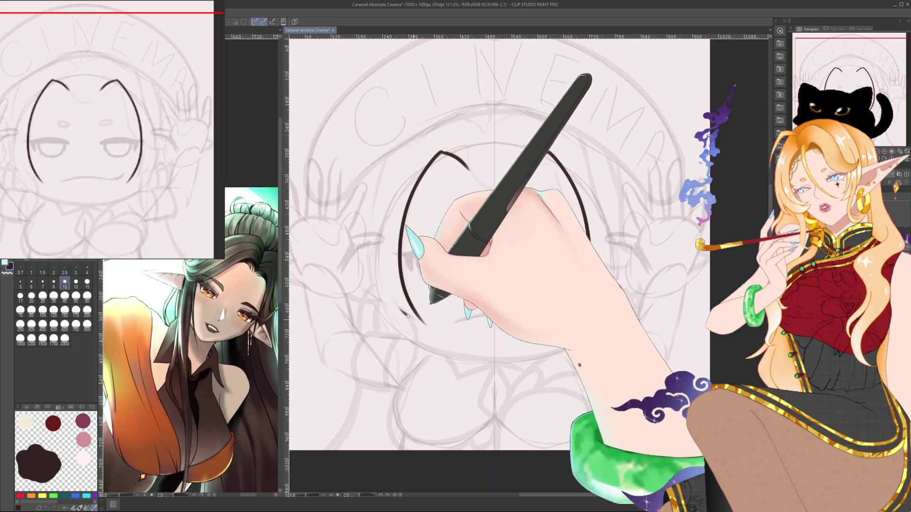
left_click_drag(399, 307, 426, 326)
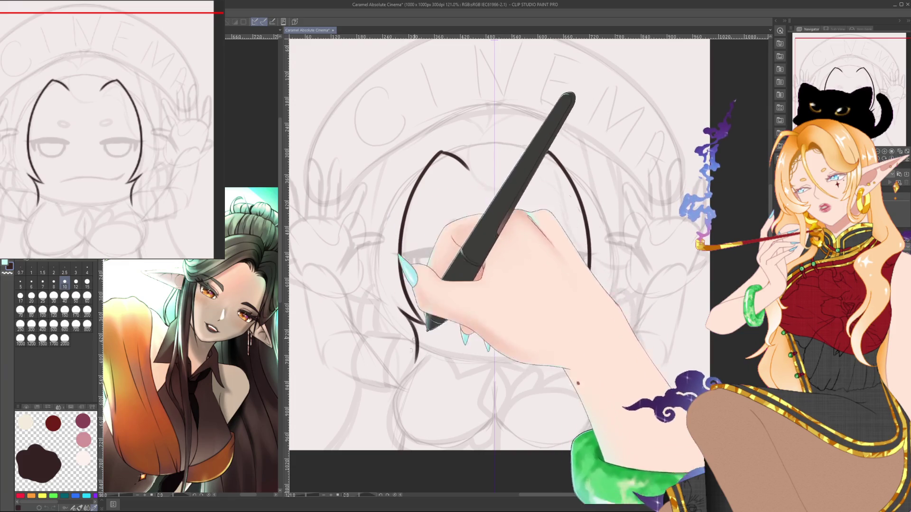
left_click_drag(414, 362, 393, 417)
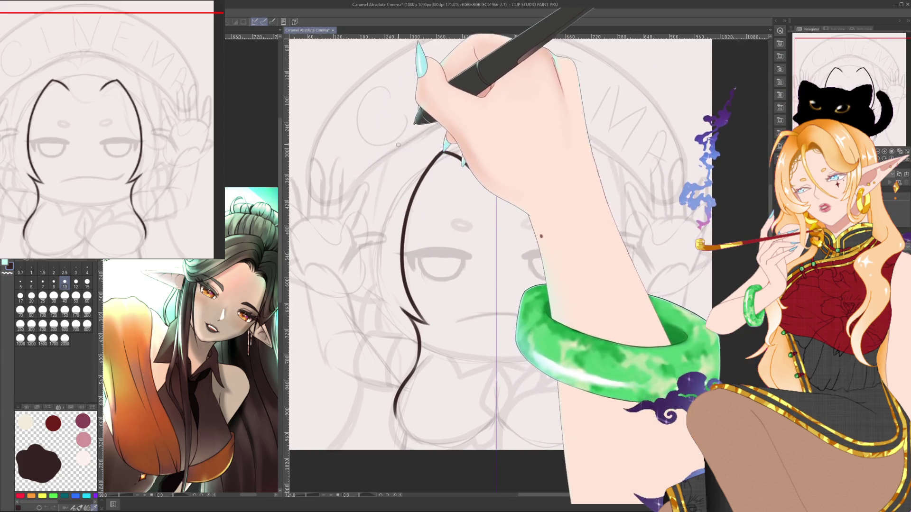
- Ink the outer hair contours on both sides of the head
left_click_drag(397, 150, 374, 266)
left_click_drag(599, 152, 616, 299)
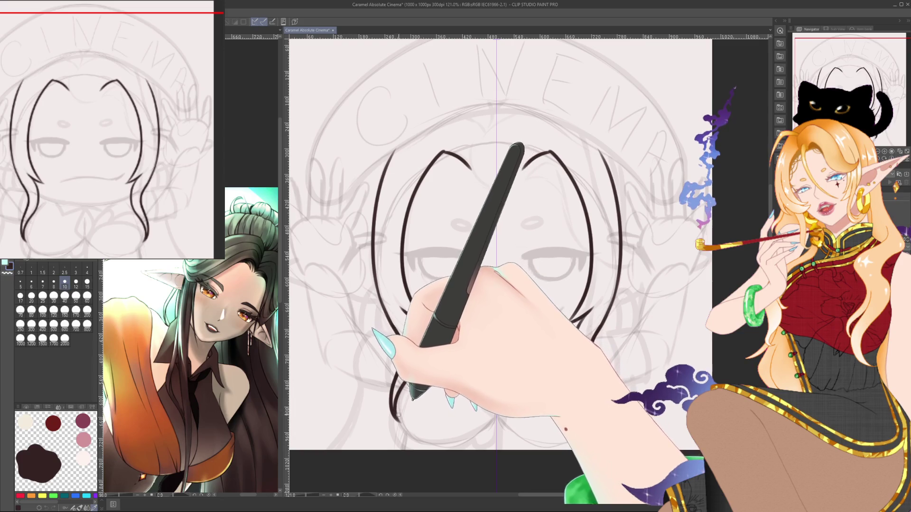
scroll(526, 164, "up", 1)
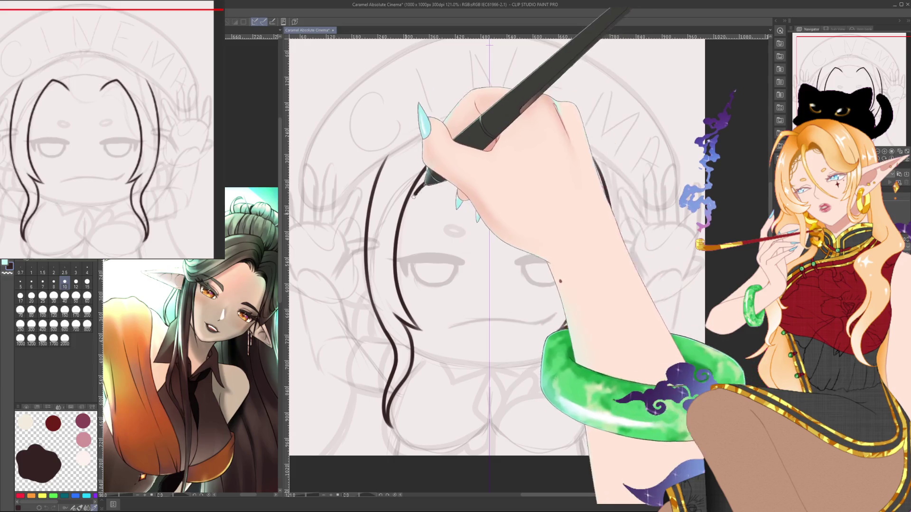
- Redraw the left inner hair curve, replacing the first attempt
left_click_drag(463, 174, 414, 189)
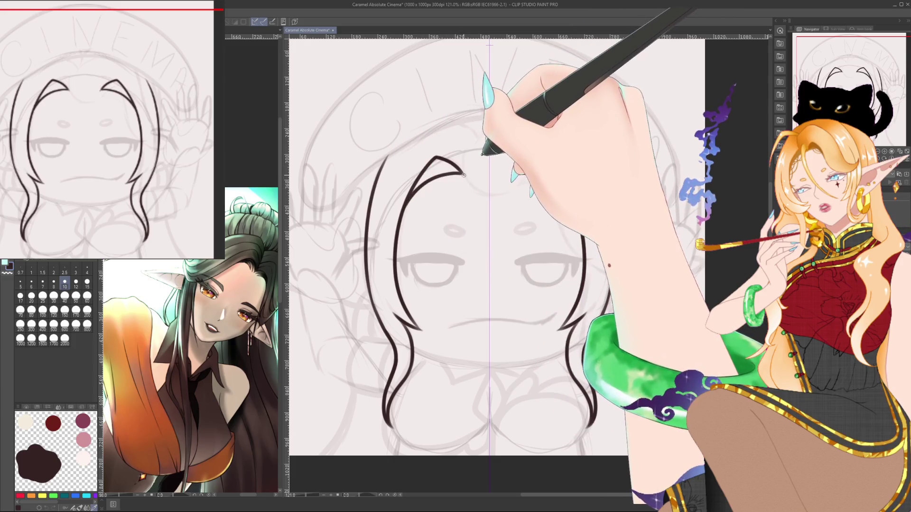
key("ctrl+z")
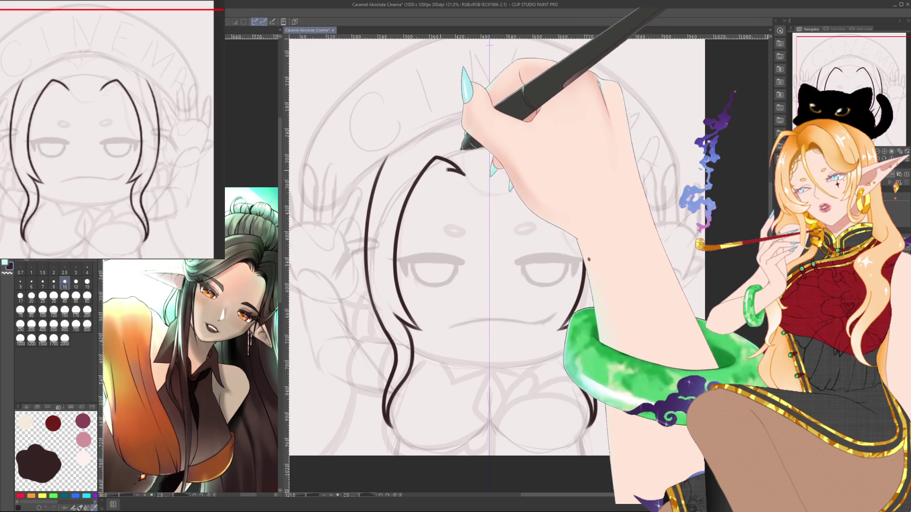
left_click_drag(463, 173, 418, 187)
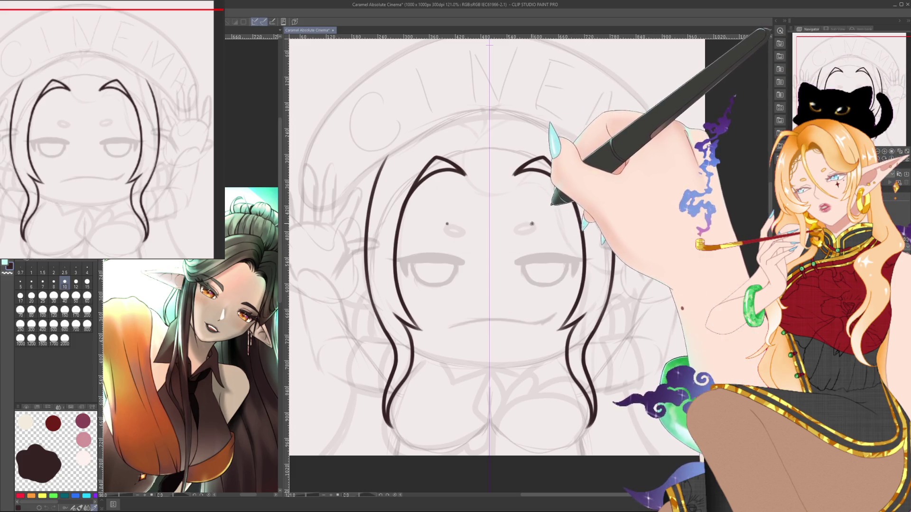
- Ink oval eyebrows above both eyes and mirrored short strands at the crown
left_click_drag(447, 224, 452, 233)
left_click_drag(532, 224, 526, 232)
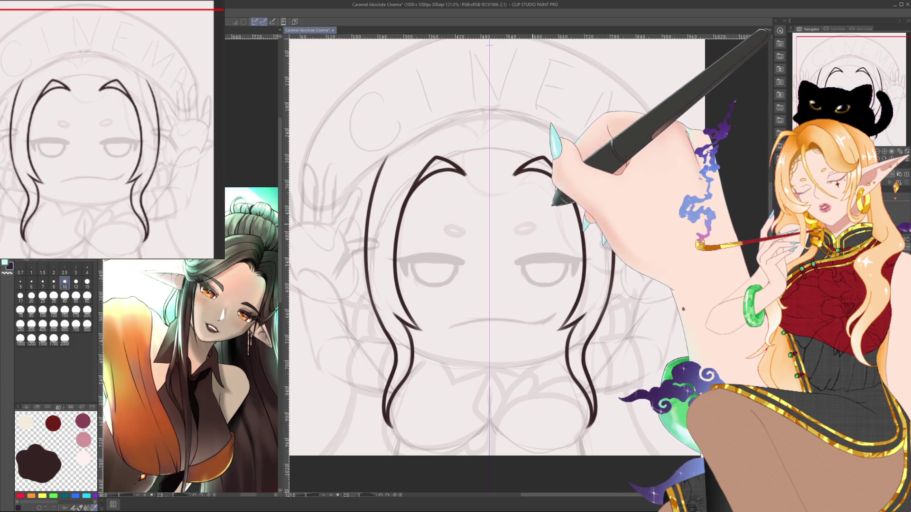
left_click_drag(446, 224, 452, 233)
left_click_drag(534, 224, 527, 233)
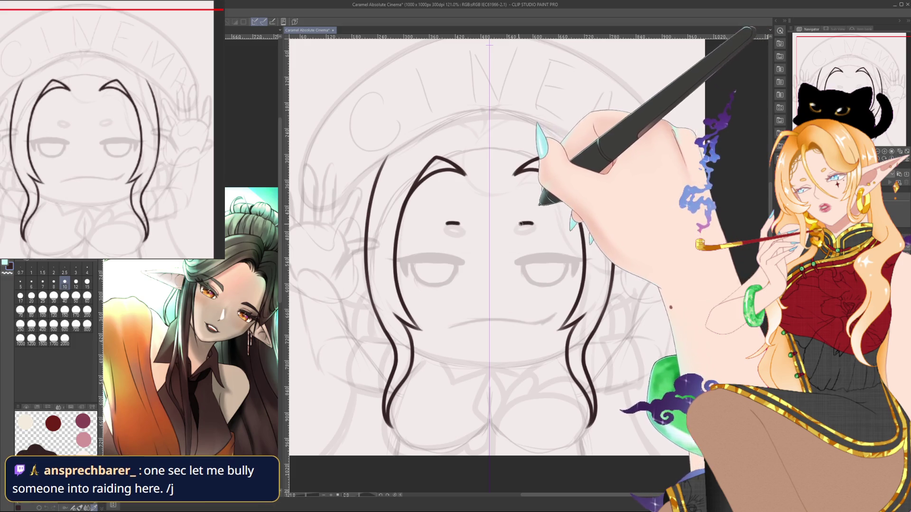
left_click_drag(452, 223, 449, 224)
left_click_drag(528, 222, 525, 224)
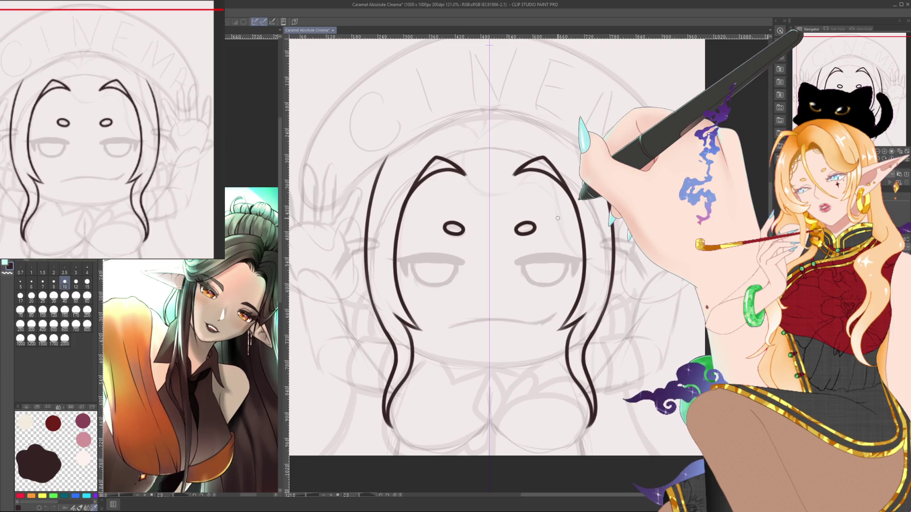
left_click_drag(458, 121, 477, 136)
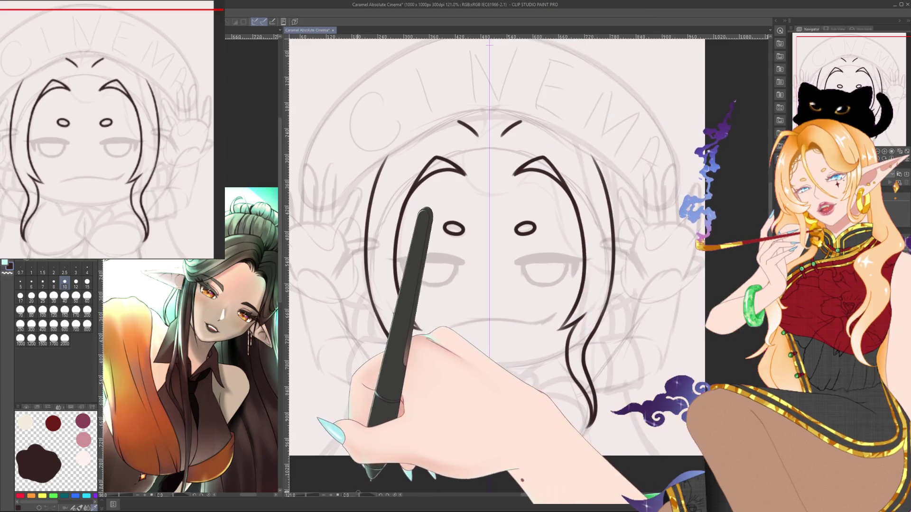
- Ink the large outer hair arc over the head on a tilted canvas, then straighten it
left_click_drag(473, 86, 353, 184)
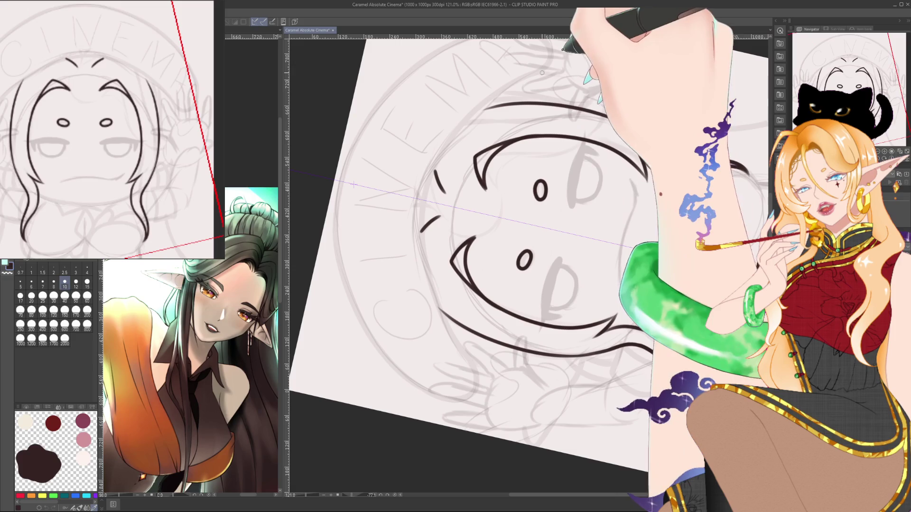
left_click_drag(477, 373, 545, 69)
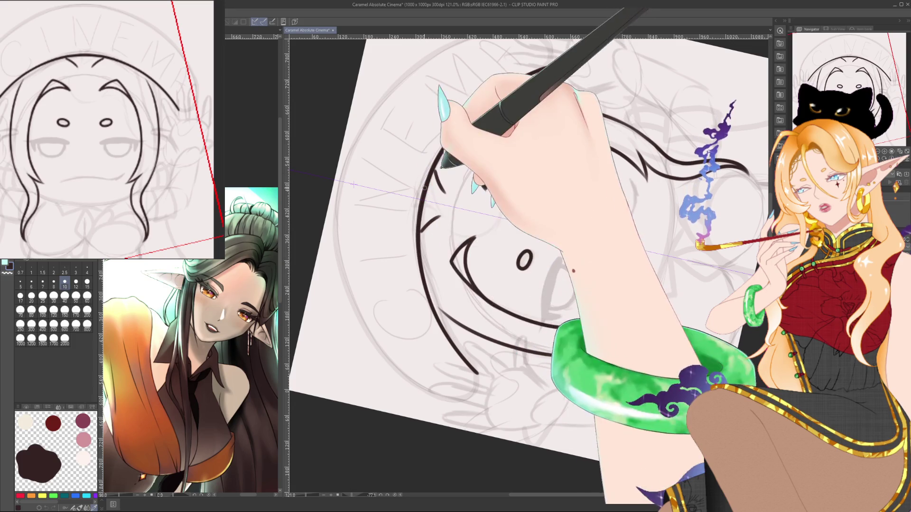
left_click_drag(460, 355, 474, 192)
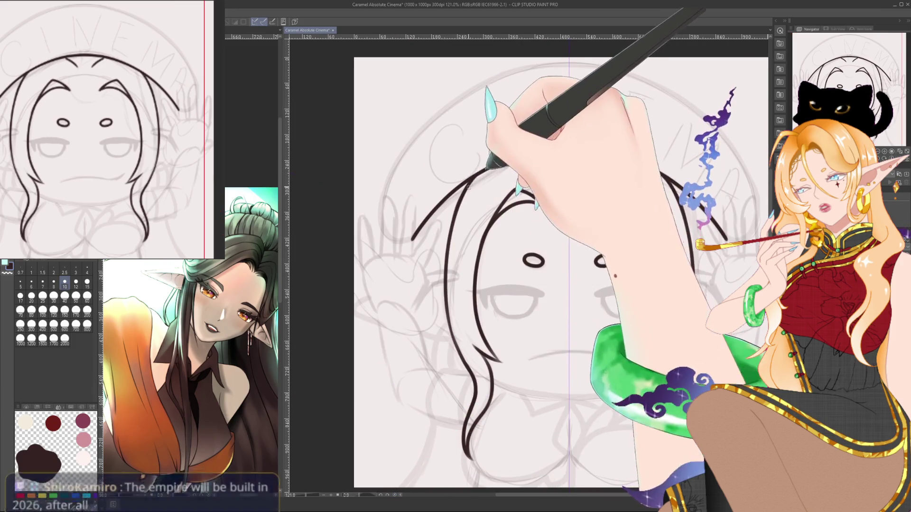
- Recentre on the whole head, reset rotation to upright, zoom in and tilt the canvas again
left_click_drag(570, 77, 513, 65)
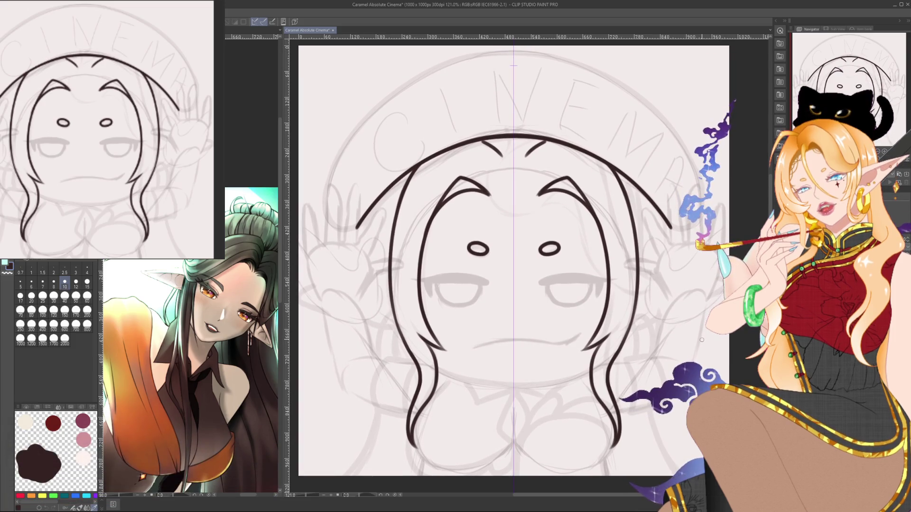
left_click_drag(513, 65, 500, 33)
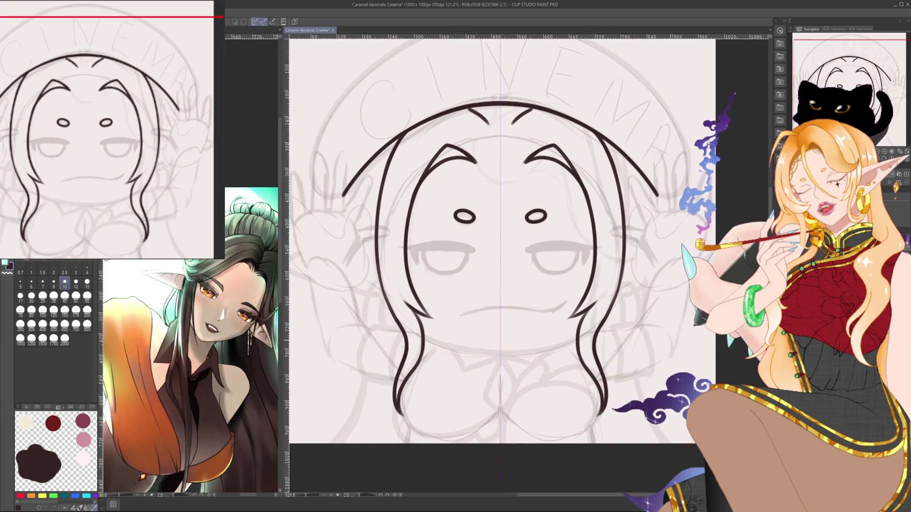
mouse_move(456, 471)
left_mouse_down()
mouse_move(448, 422)
mouse_move(537, 150)
mouse_move(684, 278)
left_mouse_up()
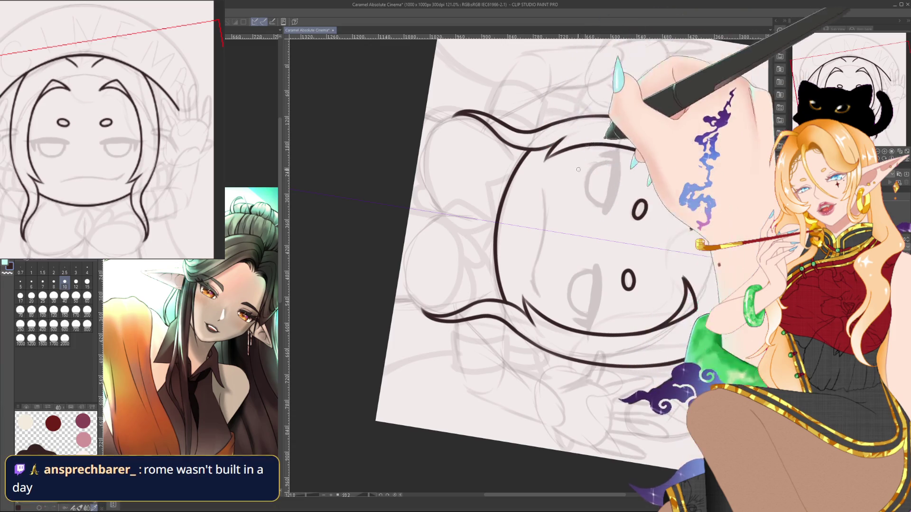
key("ctrl+@")
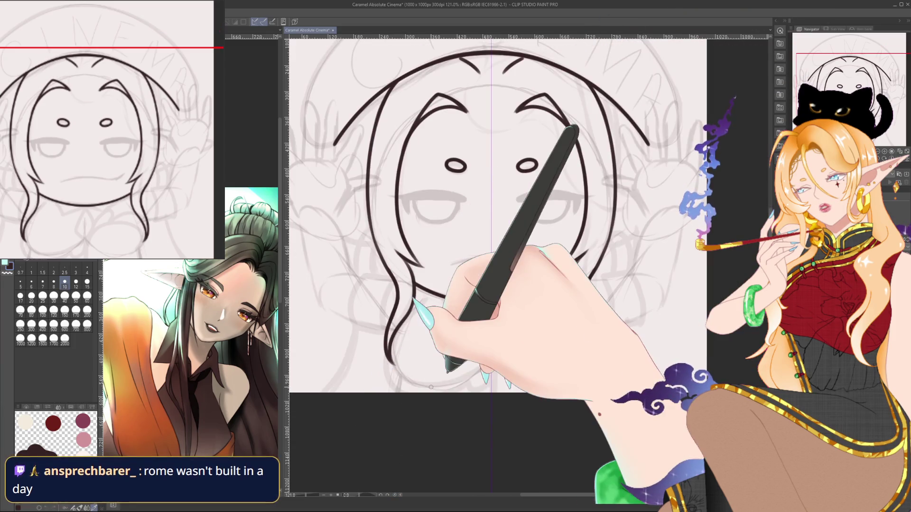
scroll(474, 228, "up", 3)
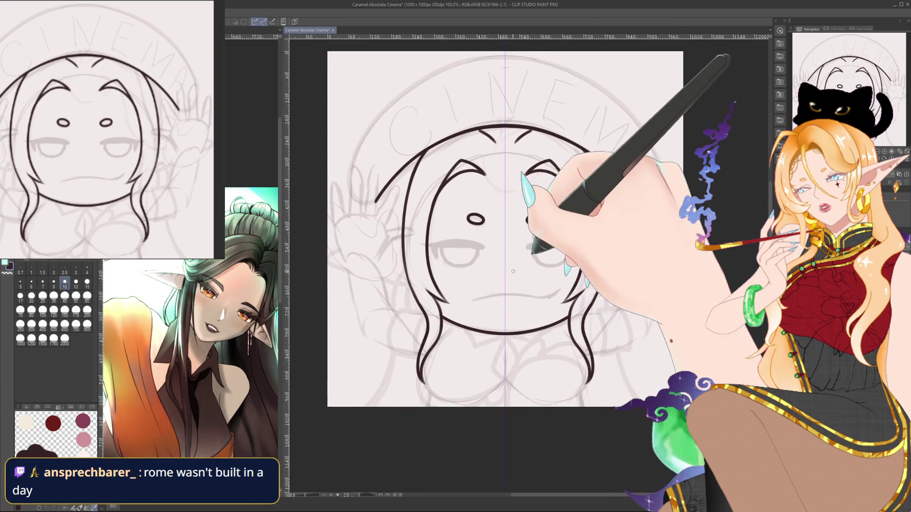
left_click_drag(376, 418, 354, 451)
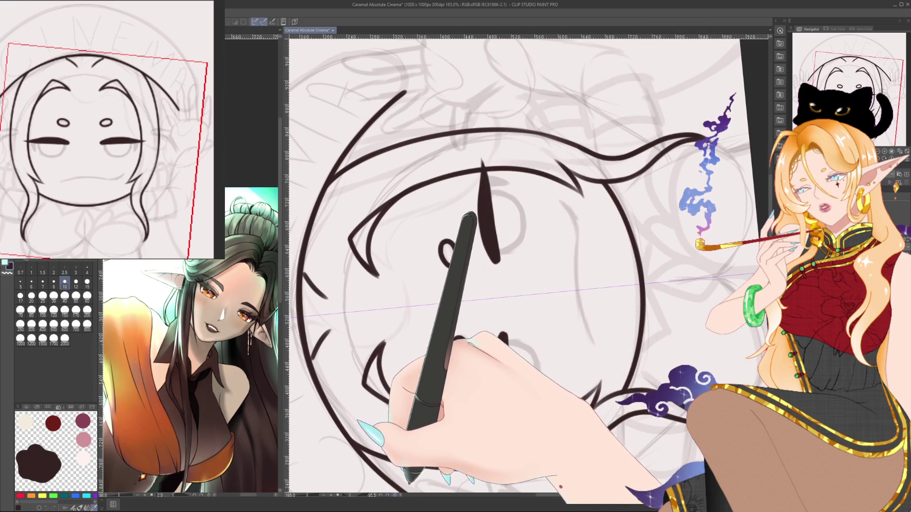
- Tilt the canvas to ink the eyes, then straighten it and centre the view on the face
key("ctrl+at")
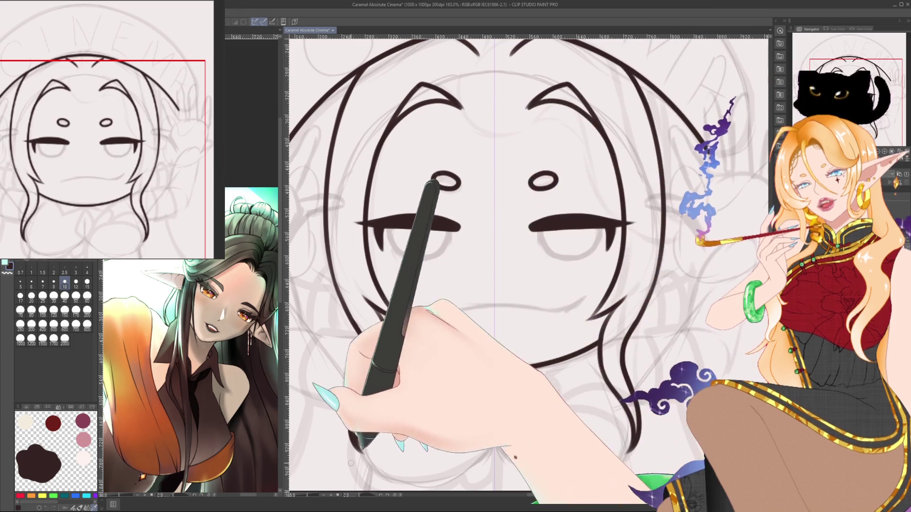
left_click_drag(376, 183, 465, 135)
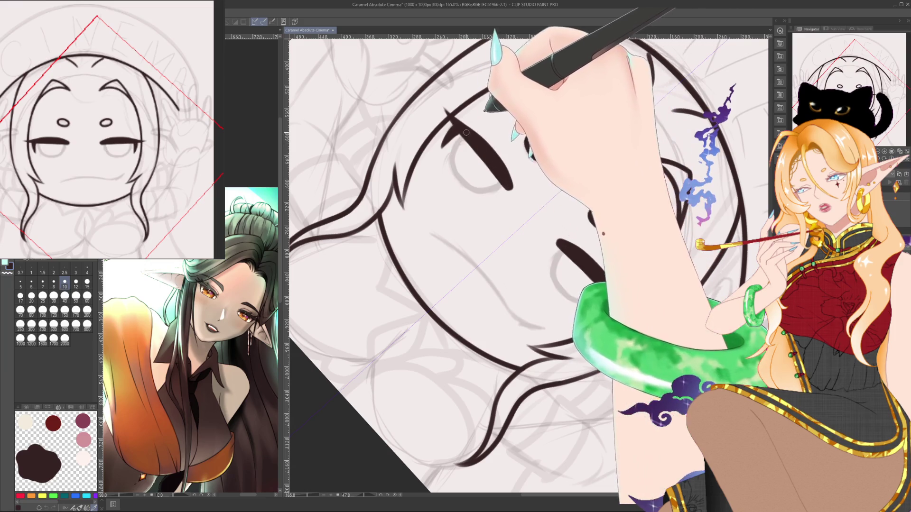
left_click_drag(560, 301, 597, 388)
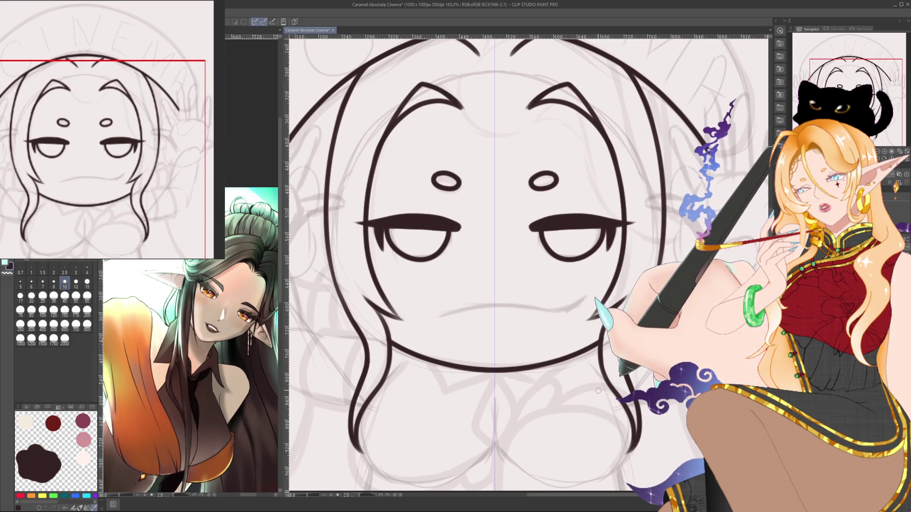
left_click_drag(603, 388, 606, 355)
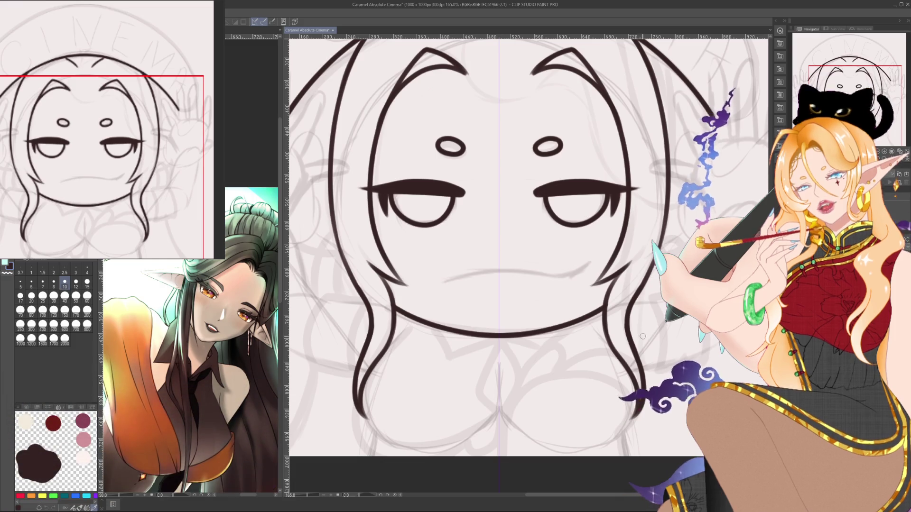
scroll(641, 339, "down", 2)
left_click_drag(647, 331, 645, 328)
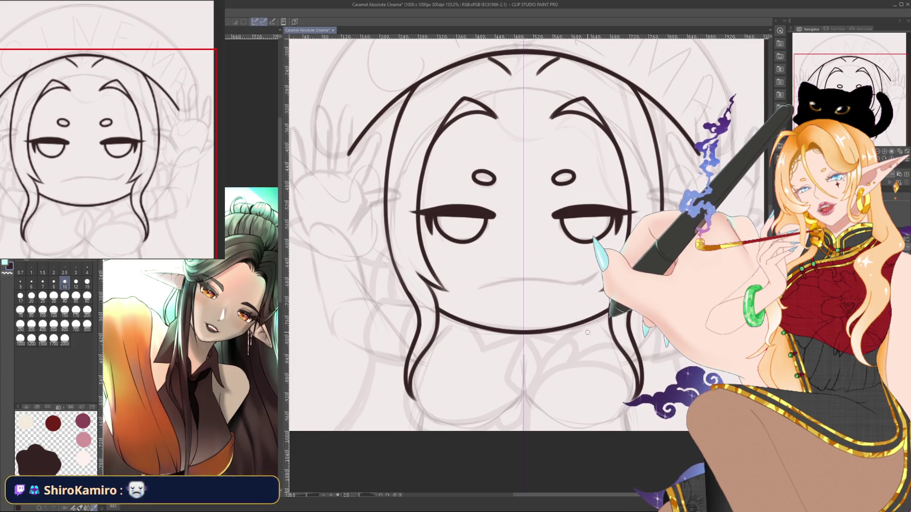
- Adjust the zoom and pan over to the left cheek area
scroll(588, 331, "up", 2)
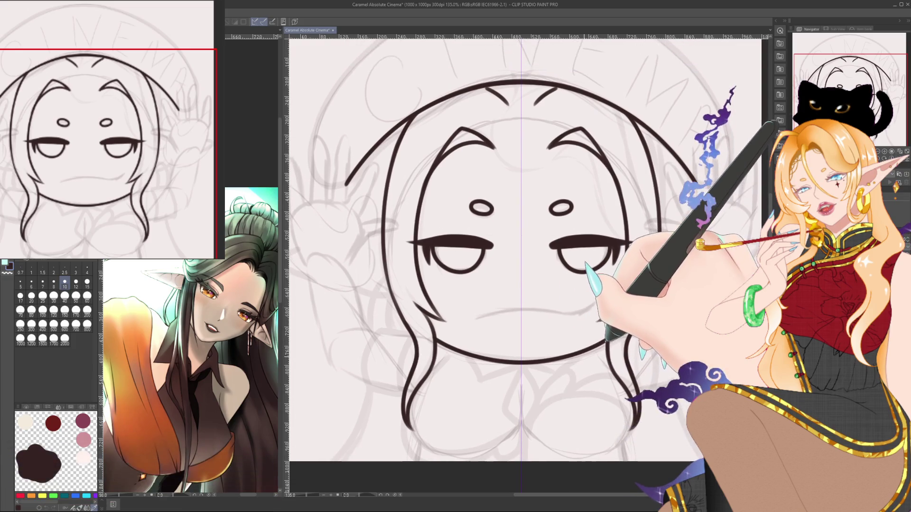
scroll(451, 357, "up", 2)
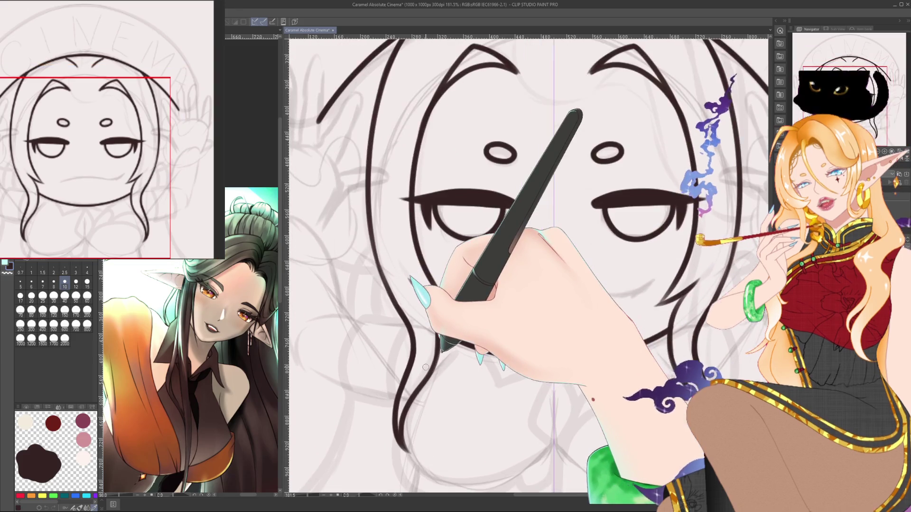
scroll(436, 353, "down", 2)
scroll(435, 353, "up", 2)
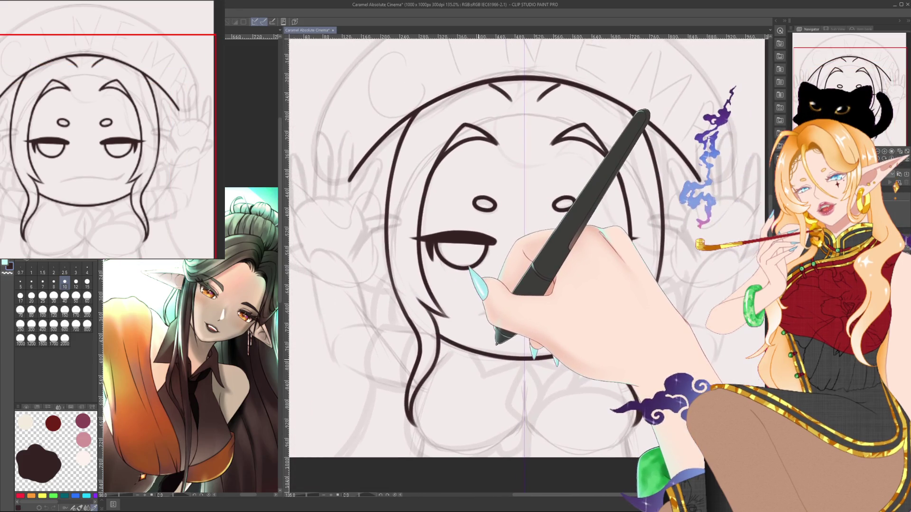
scroll(422, 354, "up", 3)
left_click_drag(414, 354, 402, 319)
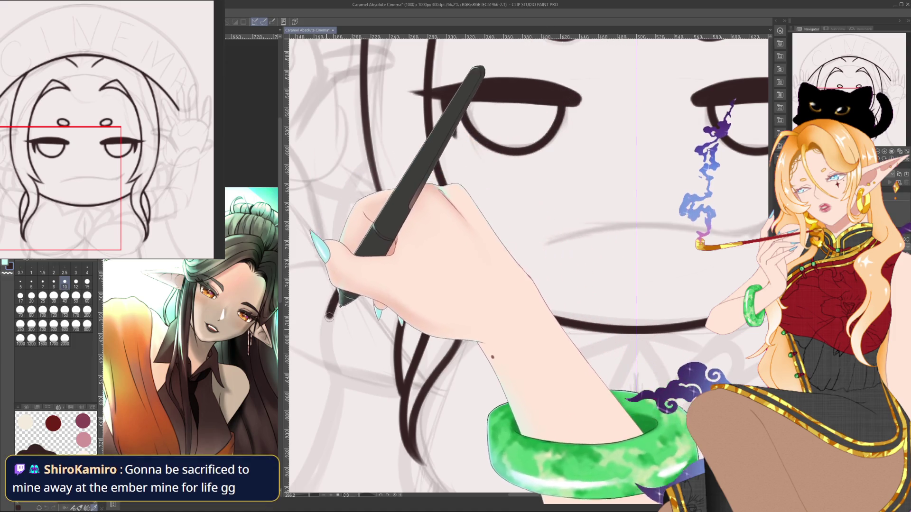
- Ink a curved line beside the left cheek and a collar edge, undo one stray stroke, and reset the rotation
left_click_drag(360, 265, 334, 387)
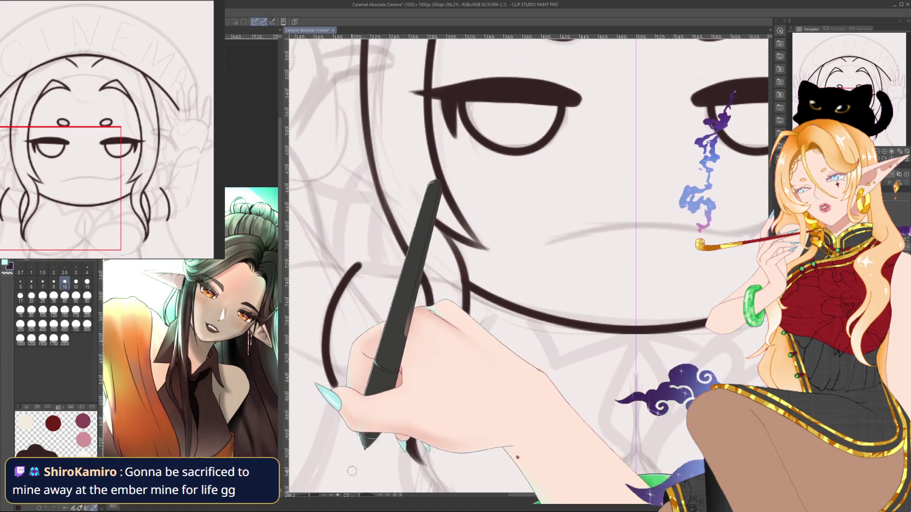
left_click_drag(360, 268, 489, 306)
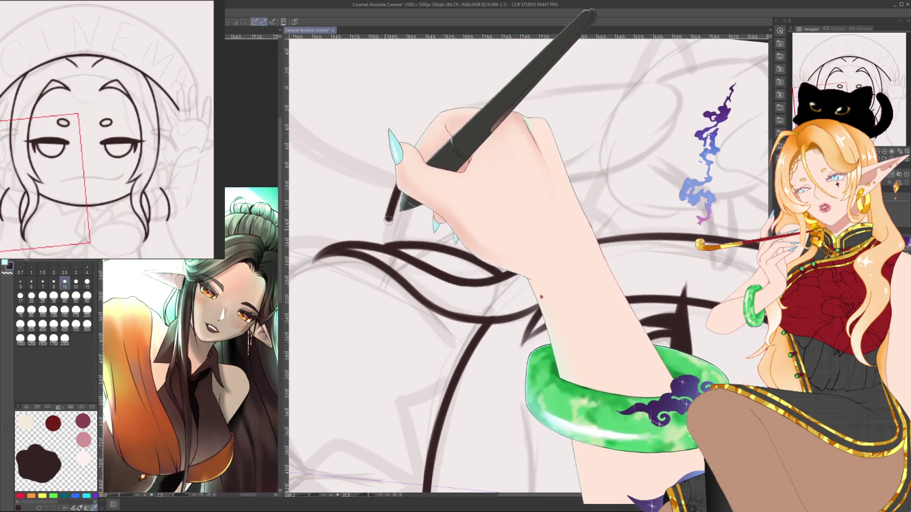
left_click_drag(380, 242, 518, 217)
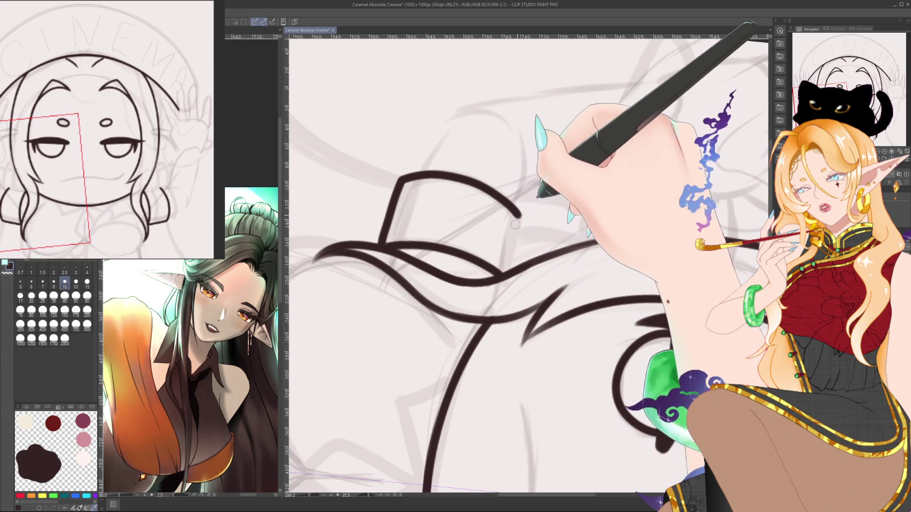
left_click_drag(474, 213, 449, 318)
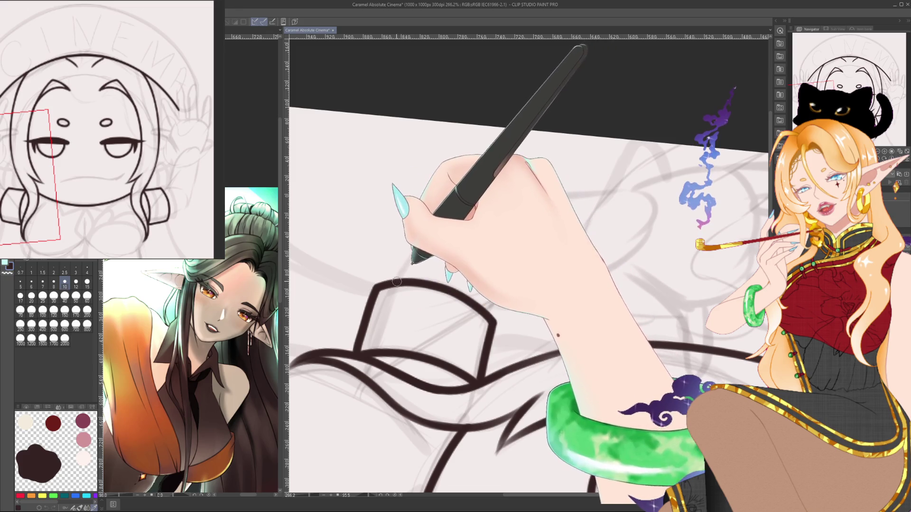
mouse_move(398, 279)
left_mouse_down()
mouse_move(421, 240)
mouse_move(510, 205)
mouse_move(578, 194)
left_mouse_up()
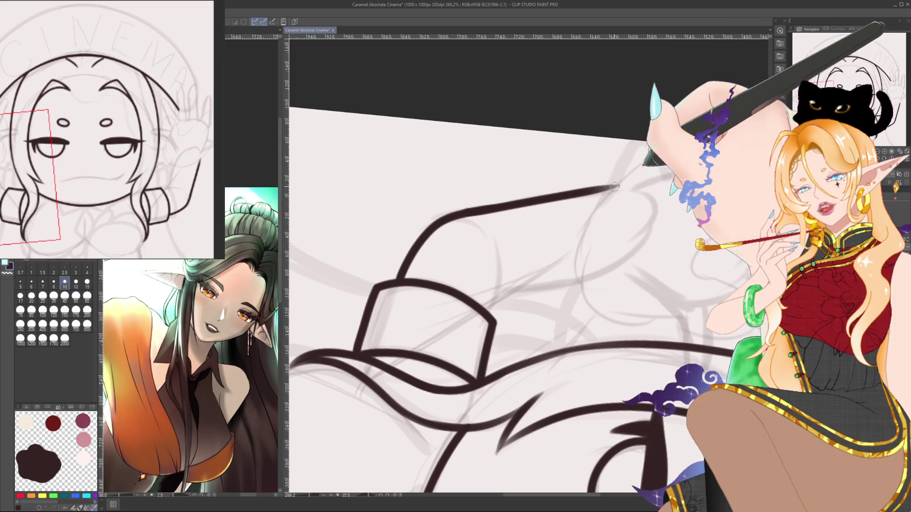
key("ctrl+z")
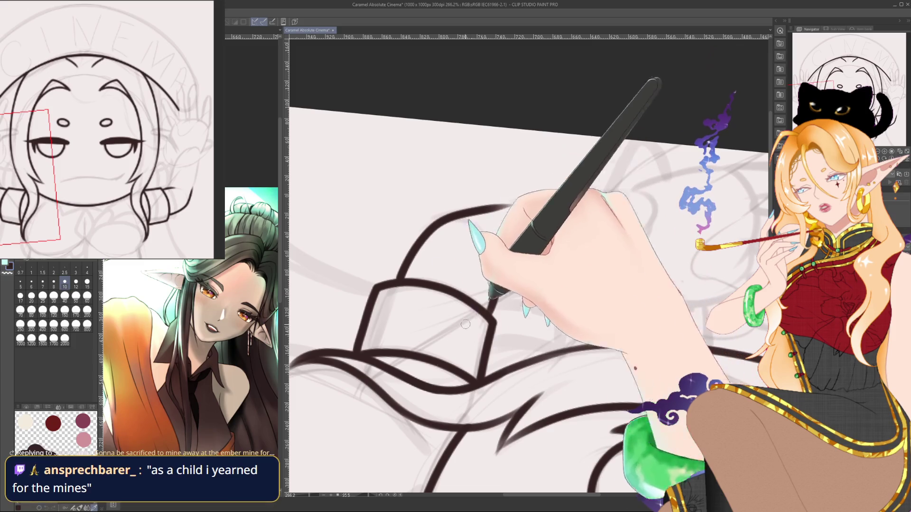
key("ctrl+@")
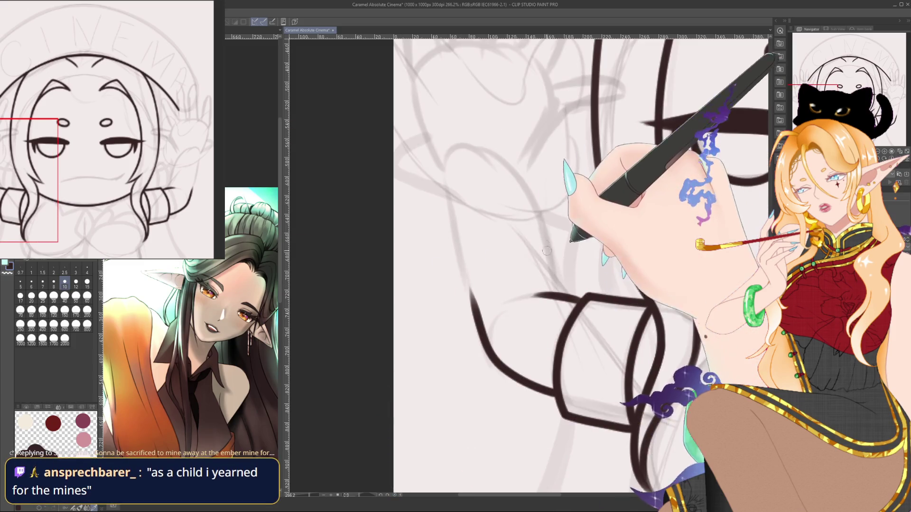
- Ink the left face edge, the cheek curve and the left hair lines
left_click_drag(520, 161, 560, 290)
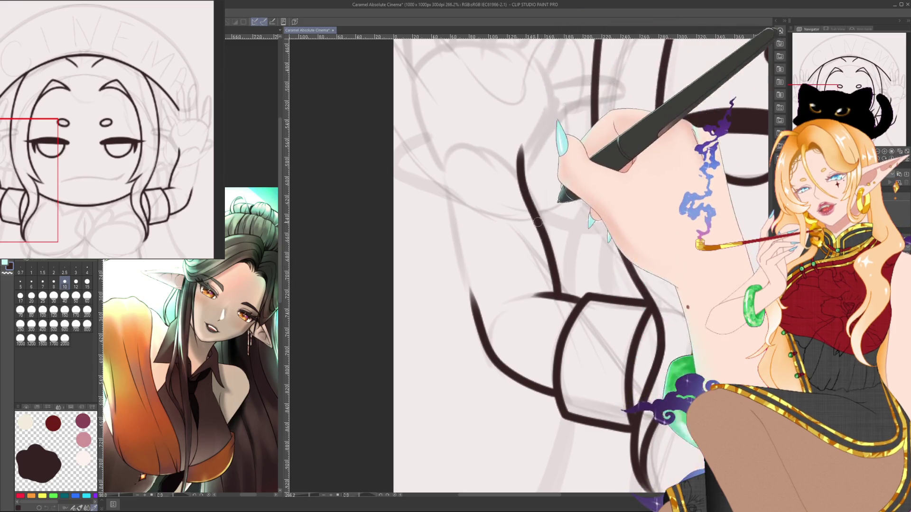
left_click_drag(556, 297, 557, 118)
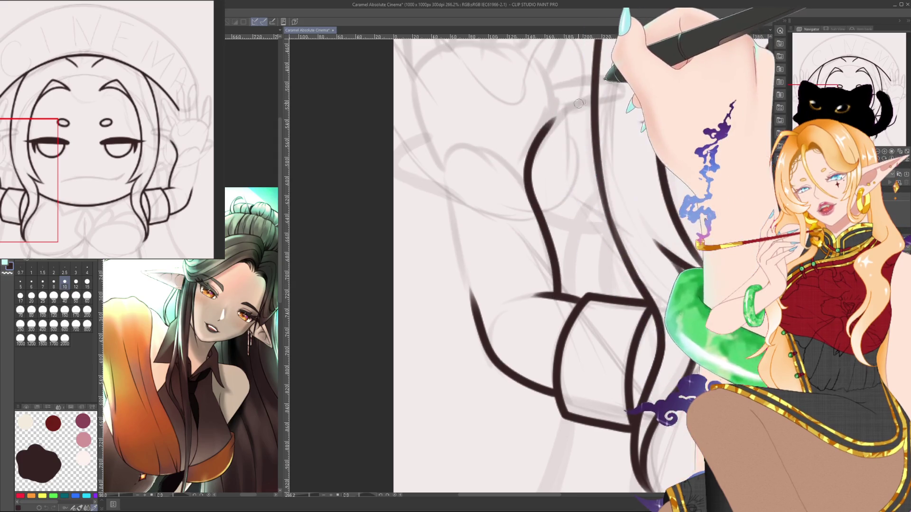
left_click_drag(539, 211, 521, 267)
left_click_drag(424, 214, 451, 346)
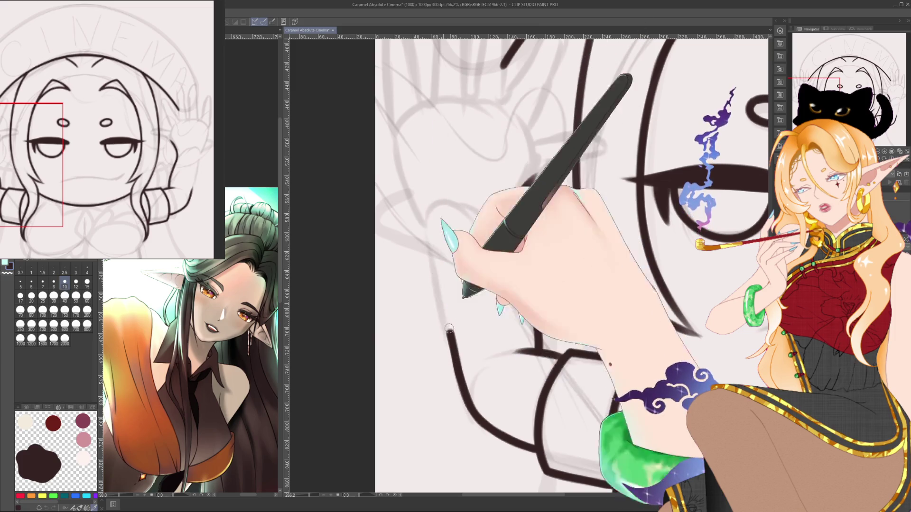
left_click_drag(417, 183, 429, 247)
scroll(606, 196, "down", 2)
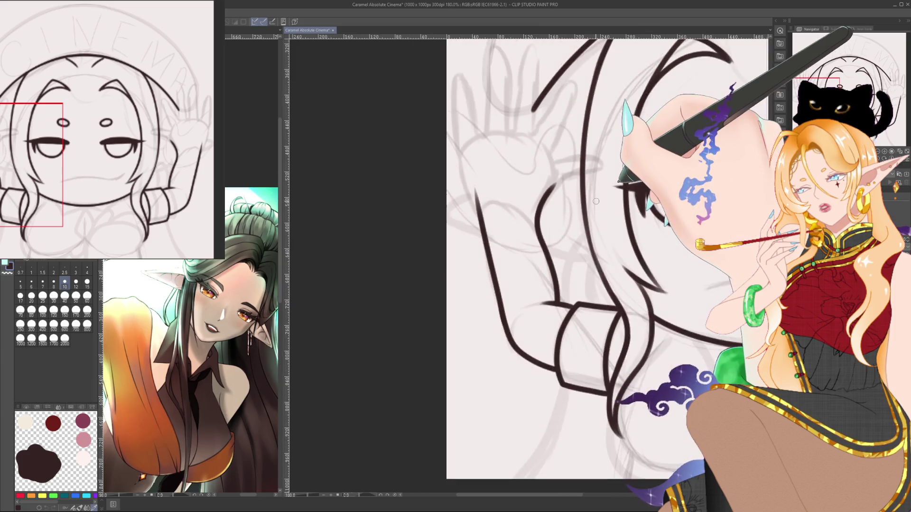
- Zoom and tilt onto the raised hand, then ink its outer edge and arching outline
scroll(606, 195, "down", 1)
scroll(606, 195, "down", 1)
left_click_drag(432, 209, 462, 215)
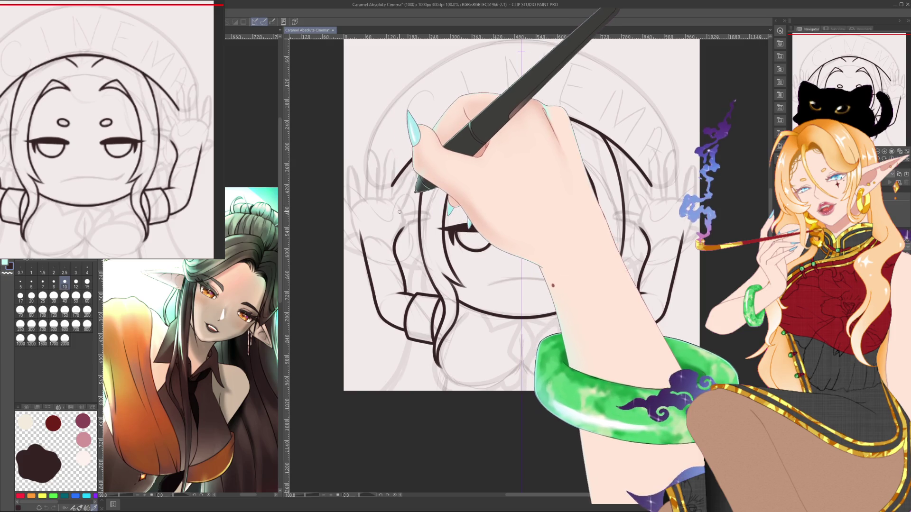
scroll(399, 212, "up", 2)
scroll(397, 217, "up", 2)
scroll(393, 222, "up", 2)
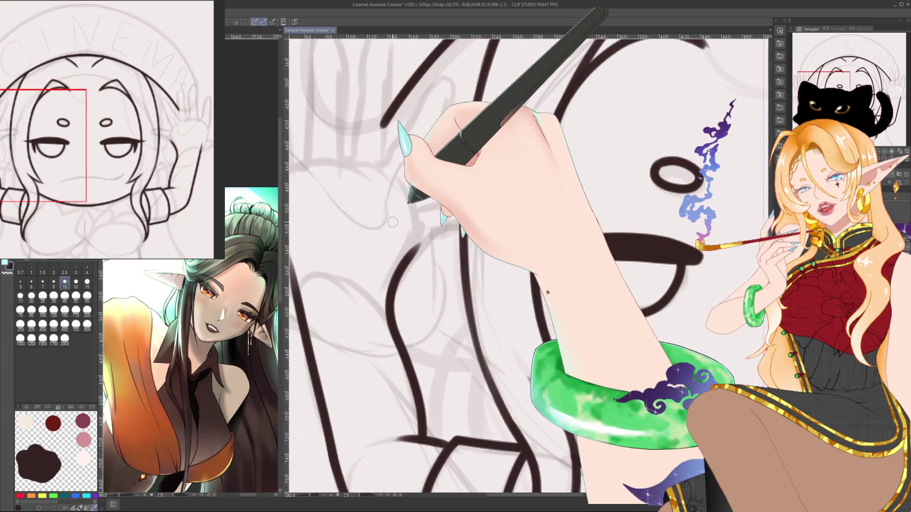
mouse_move(393, 222)
left_mouse_down()
mouse_move(363, 456)
mouse_move(402, 385)
left_mouse_up()
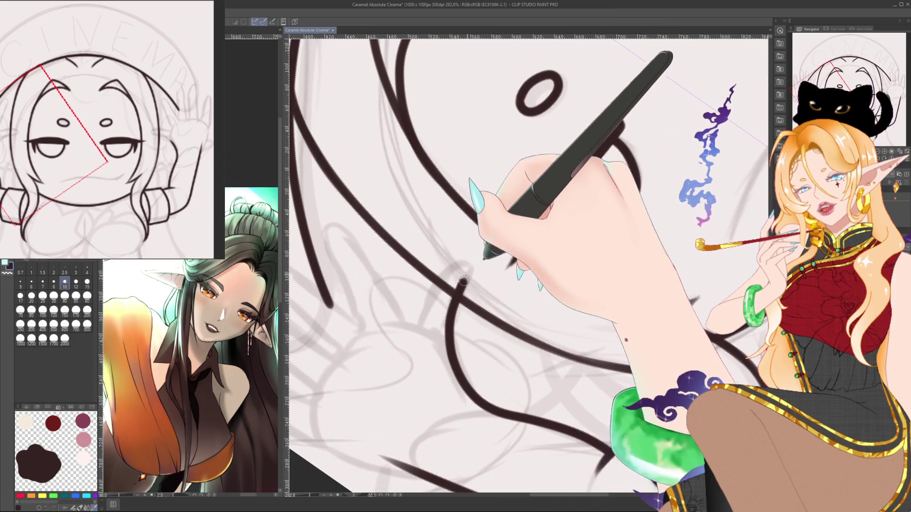
left_click_drag(470, 264, 401, 321)
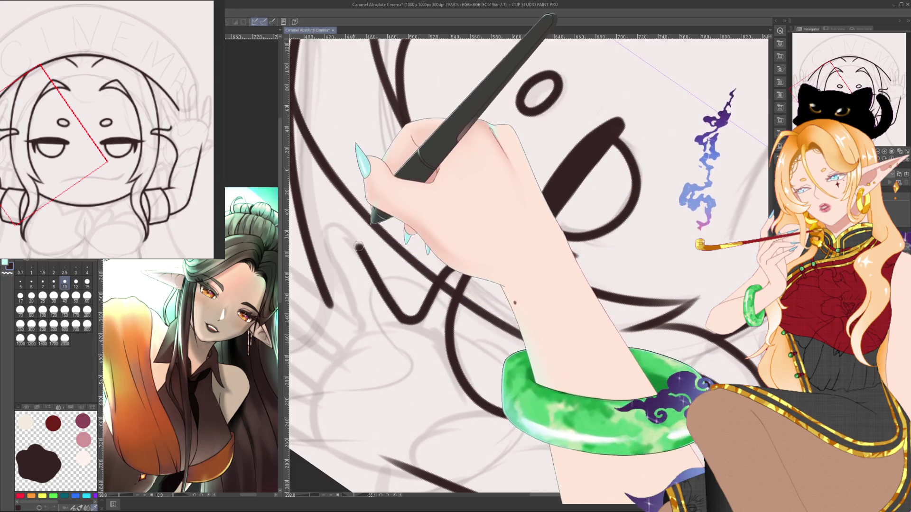
mouse_move(327, 239)
left_mouse_down()
mouse_move(360, 324)
mouse_move(391, 342)
left_mouse_up()
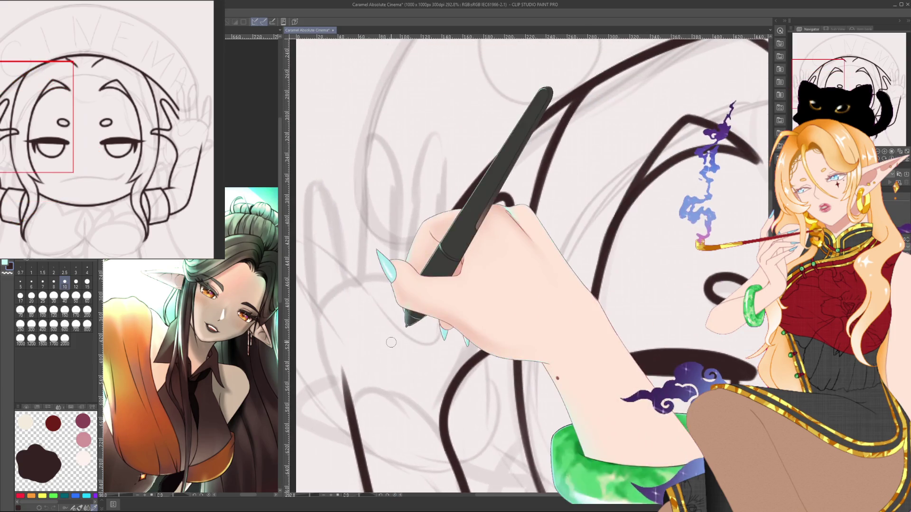
- Trace the raised left hand's fingers, running three fingers down toward the palm
mouse_move(342, 368)
left_mouse_down()
mouse_move(325, 195)
mouse_move(344, 271)
left_mouse_up()
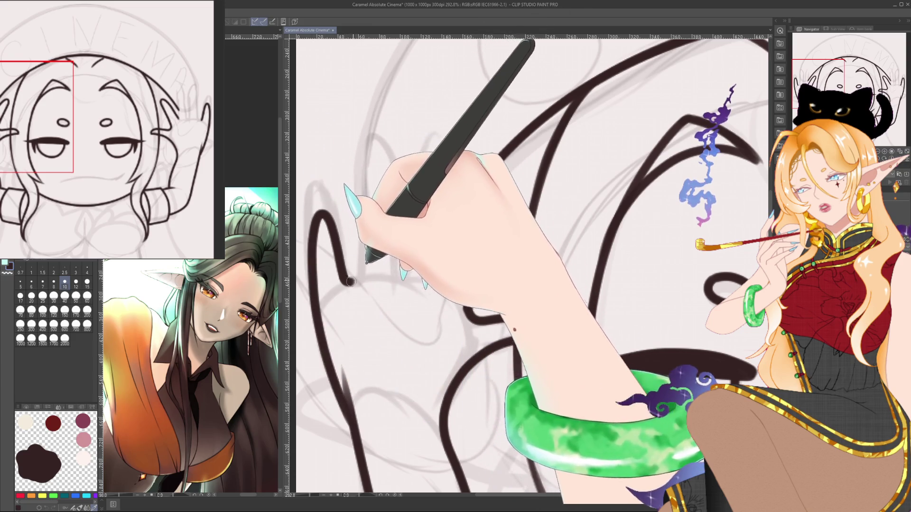
left_click_drag(350, 282, 389, 204)
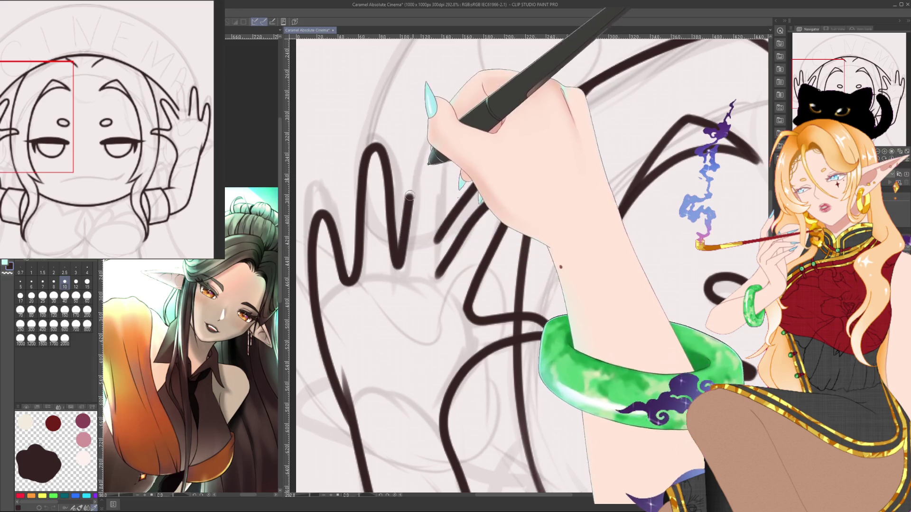
mouse_move(444, 125)
left_mouse_down()
mouse_move(443, 227)
mouse_move(474, 284)
left_mouse_up()
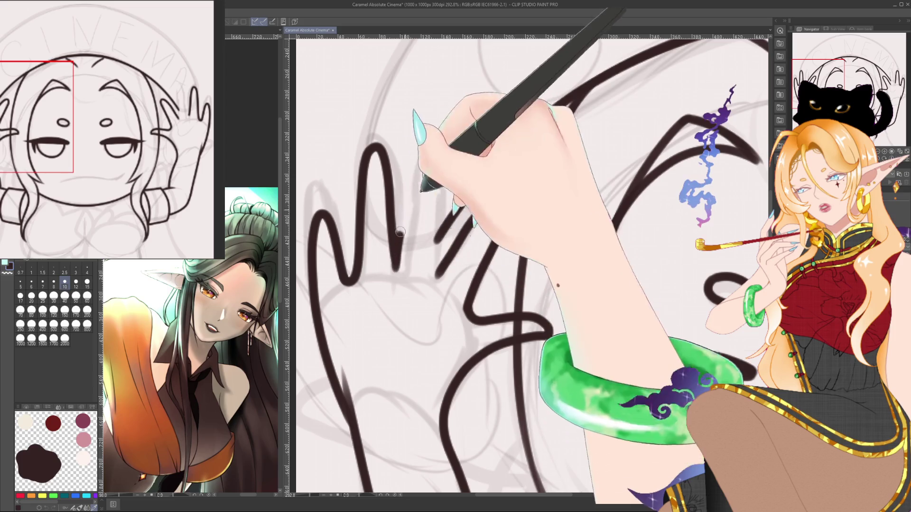
left_click_drag(454, 162, 447, 233)
left_click_drag(447, 191, 436, 274)
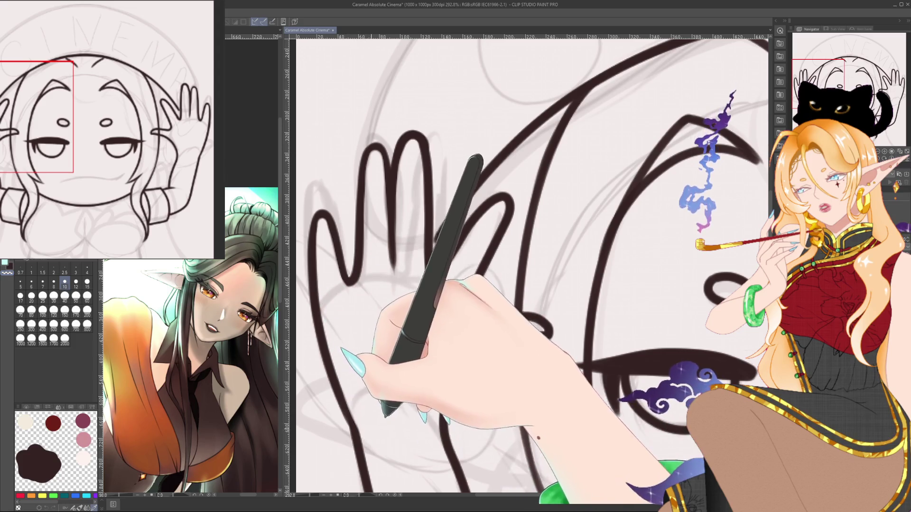
left_click_drag(382, 413, 368, 361)
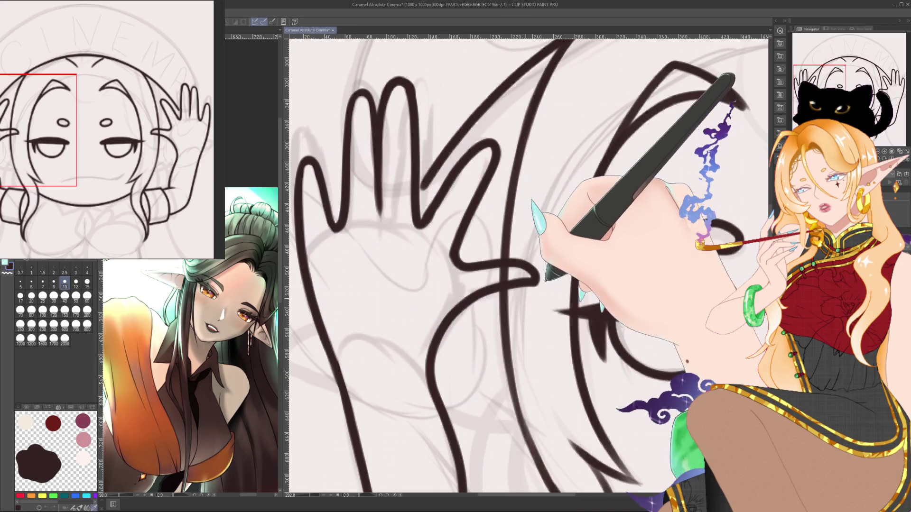
left_click_drag(427, 208, 413, 203)
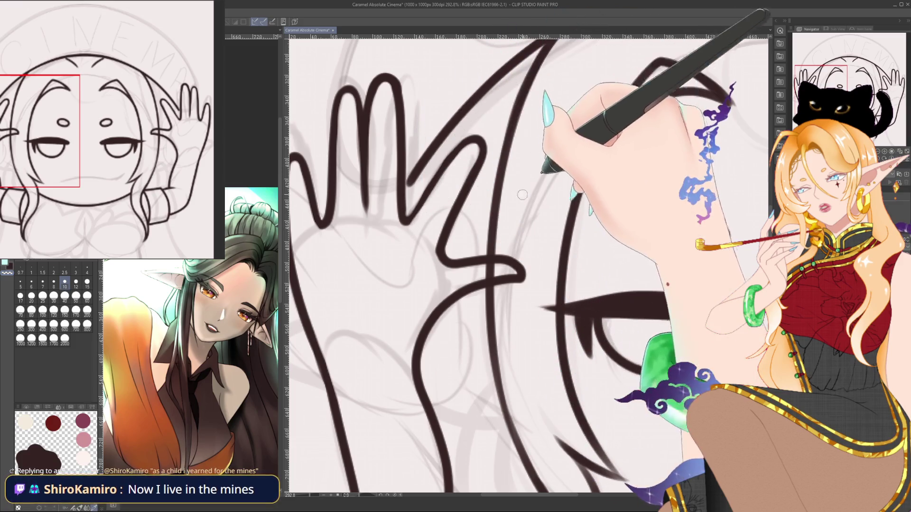
left_click_drag(522, 194, 398, 332)
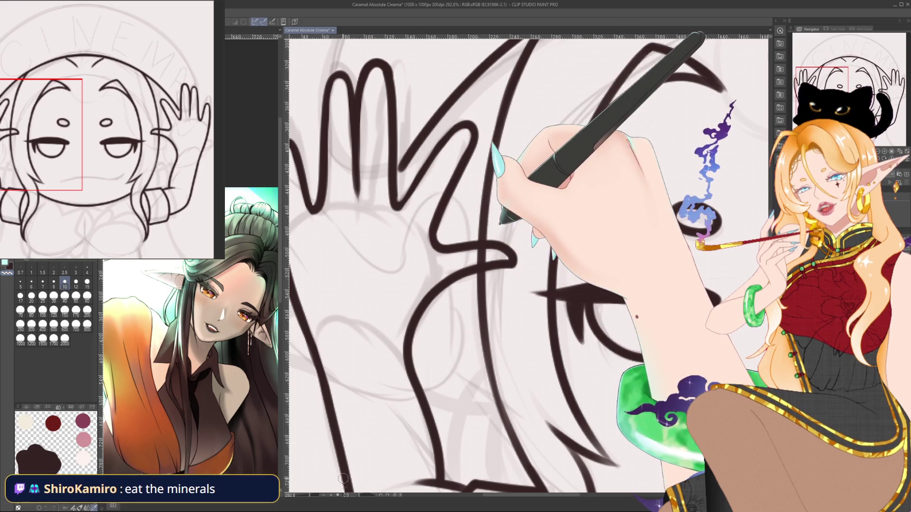
left_click_drag(343, 479, 529, 317)
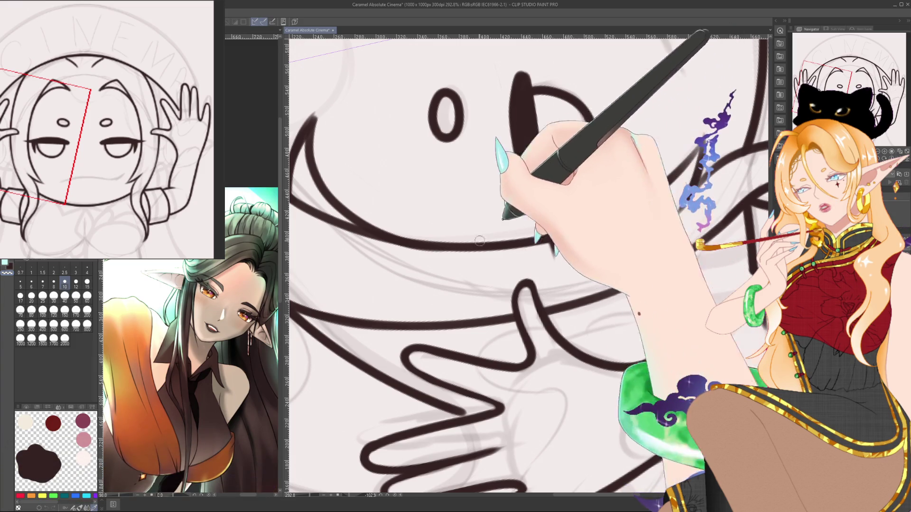
scroll(510, 371, "down", 3)
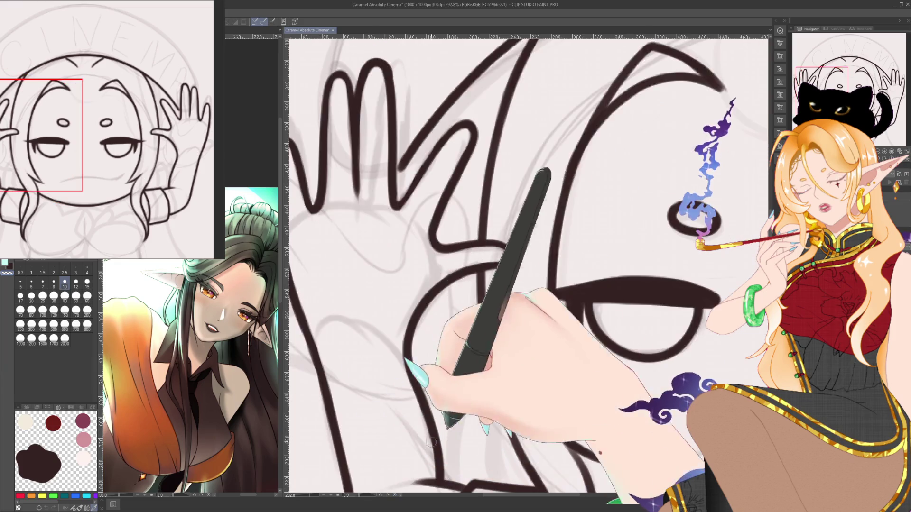
scroll(509, 371, "down", 3)
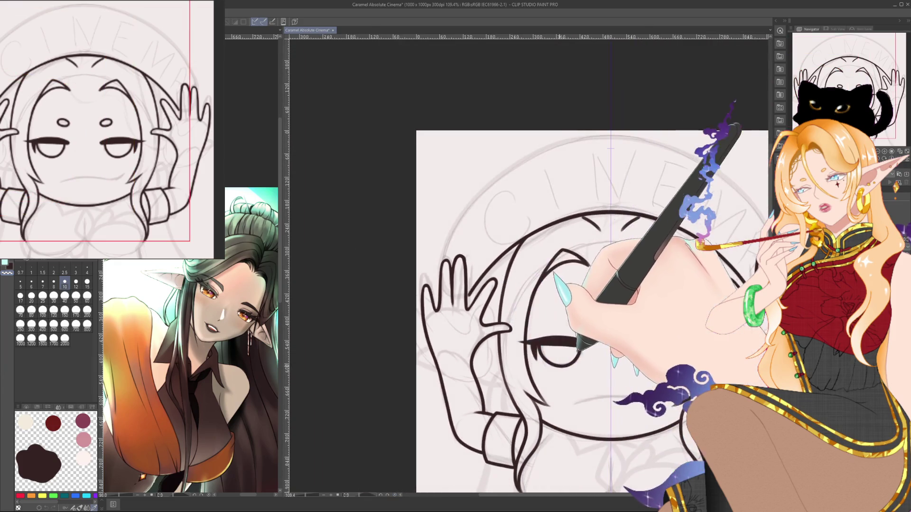
- Zoom in on the left hand and ink a short palm crease and a finger-base line
scroll(424, 294, "up", 2)
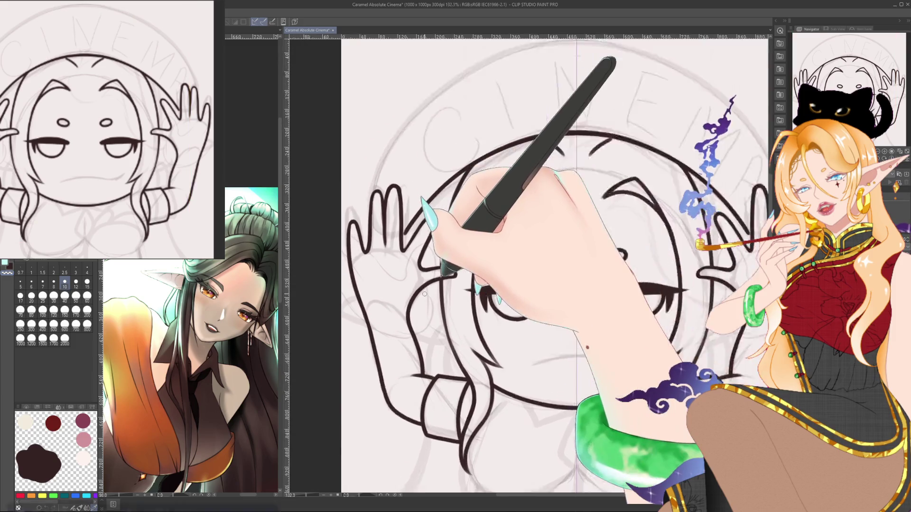
scroll(424, 294, "up", 2)
scroll(424, 295, "up", 2)
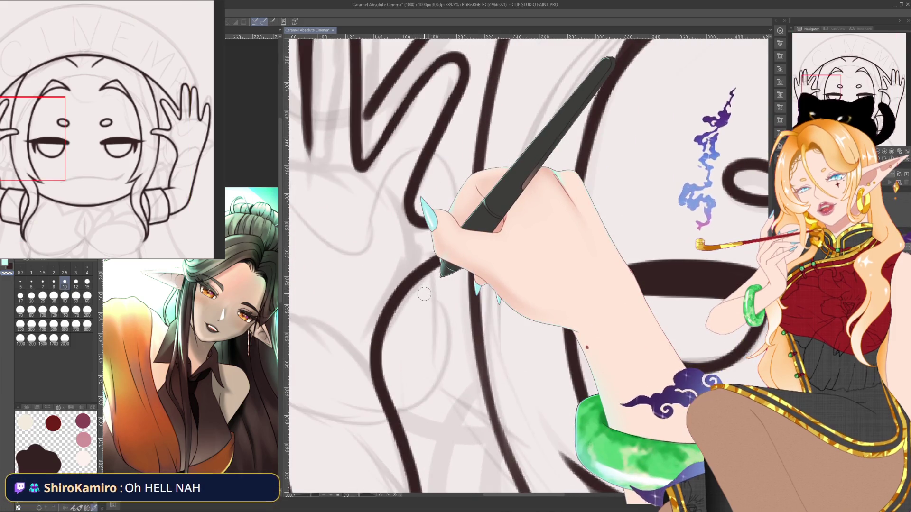
left_click_drag(351, 498, 454, 314)
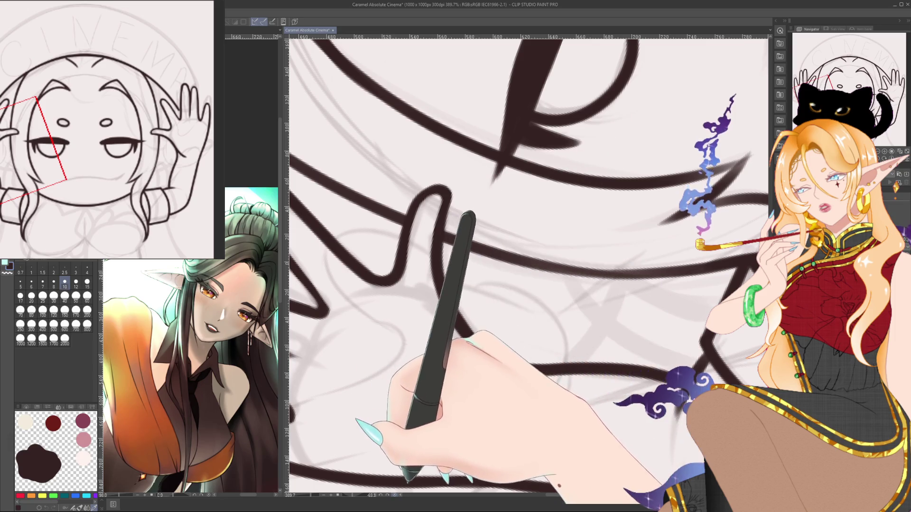
left_click_drag(505, 188, 617, 188)
mouse_move(534, 260)
left_mouse_down()
mouse_move(510, 254)
mouse_move(424, 271)
left_mouse_up()
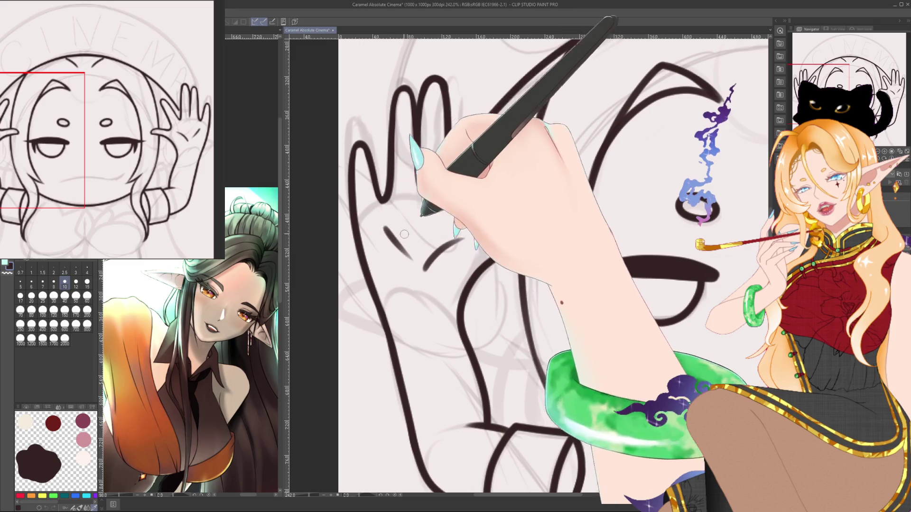
left_click_drag(388, 226, 410, 265)
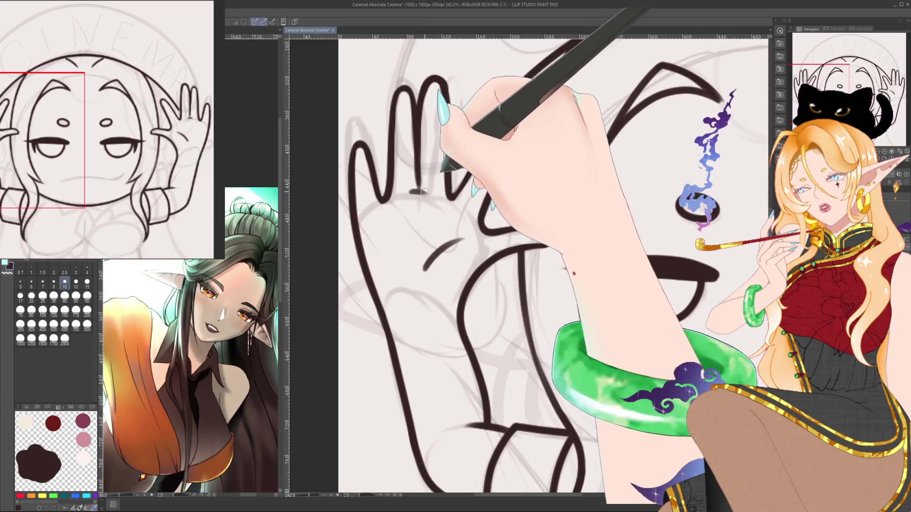
left_click_drag(411, 190, 425, 192)
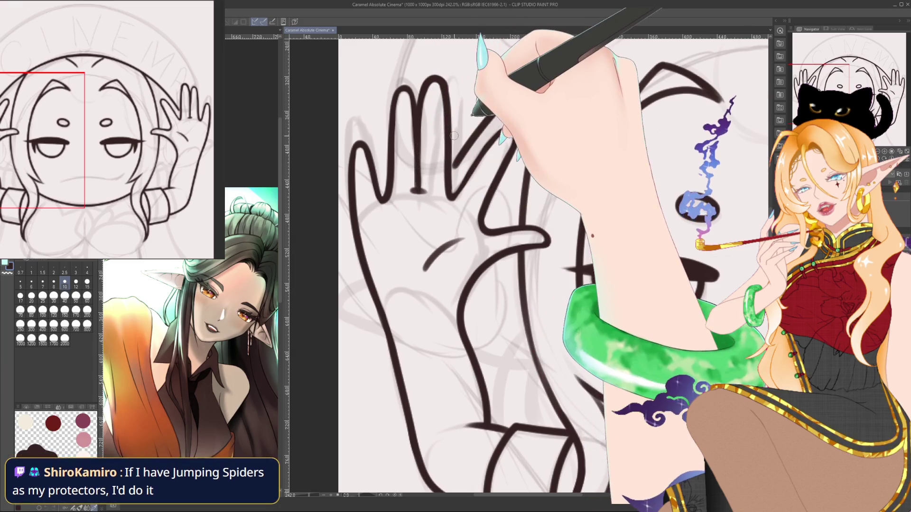
- Switch to a thinner brush, straighten the canvas and pan further onto the raised hand
left_click_drag(363, 384, 501, 295)
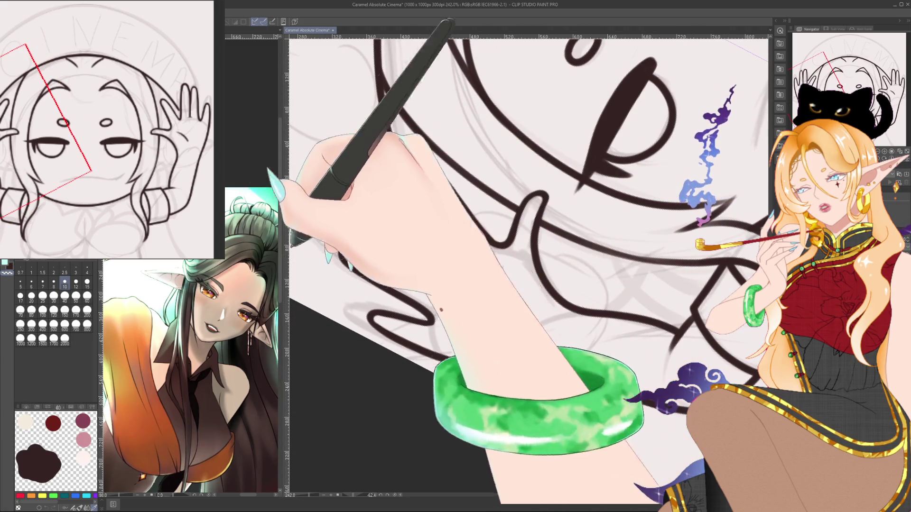
key("bracketleft")
key("bracketleft")
key("bracketleft")
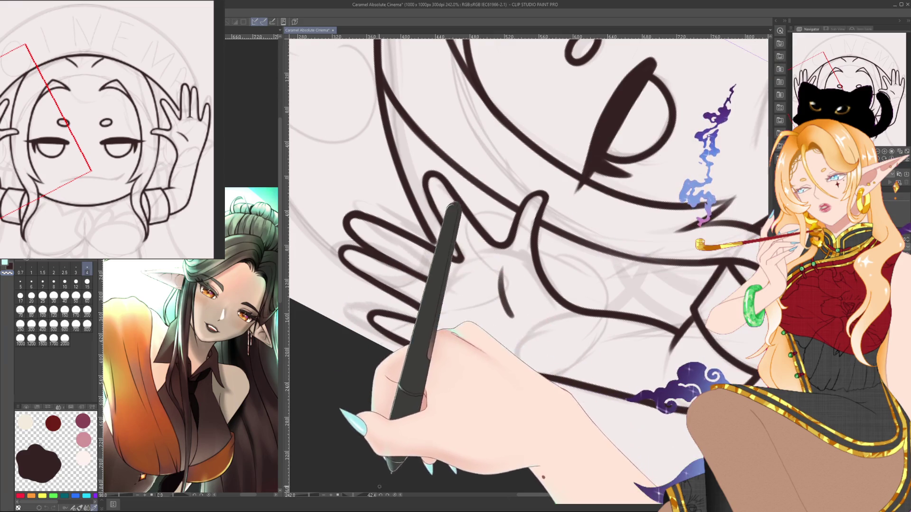
key("ctrl+at")
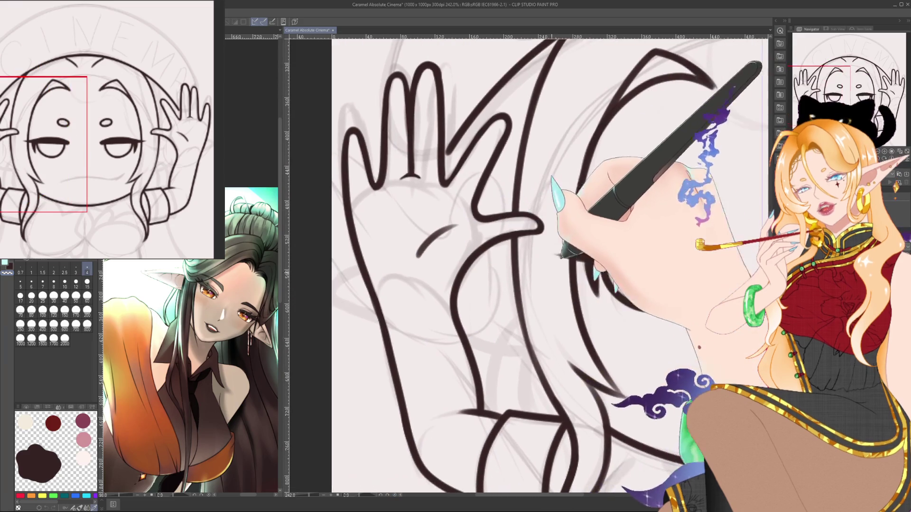
left_click_drag(521, 265, 479, 269)
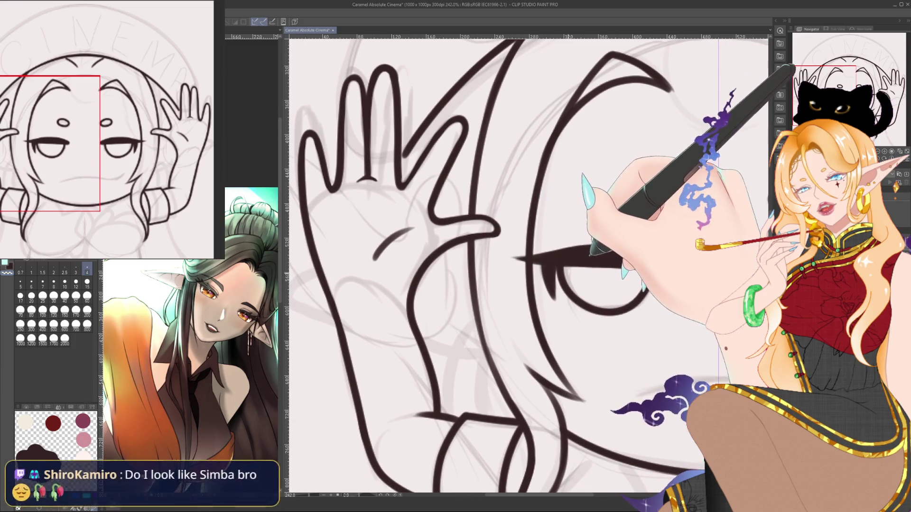
left_click_drag(550, 282, 544, 261)
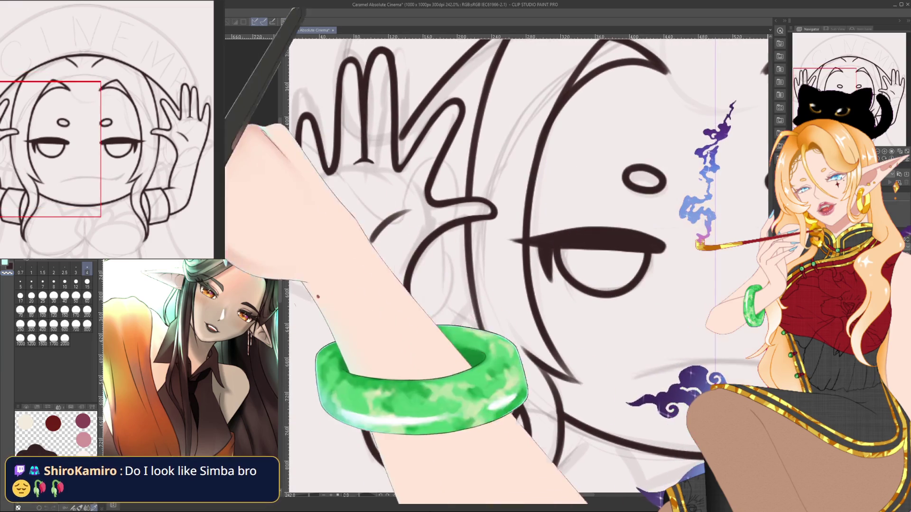
- Check the whole character with a thicker brush, then return upright to the hand and eye with the thin brush
left_click(64, 284)
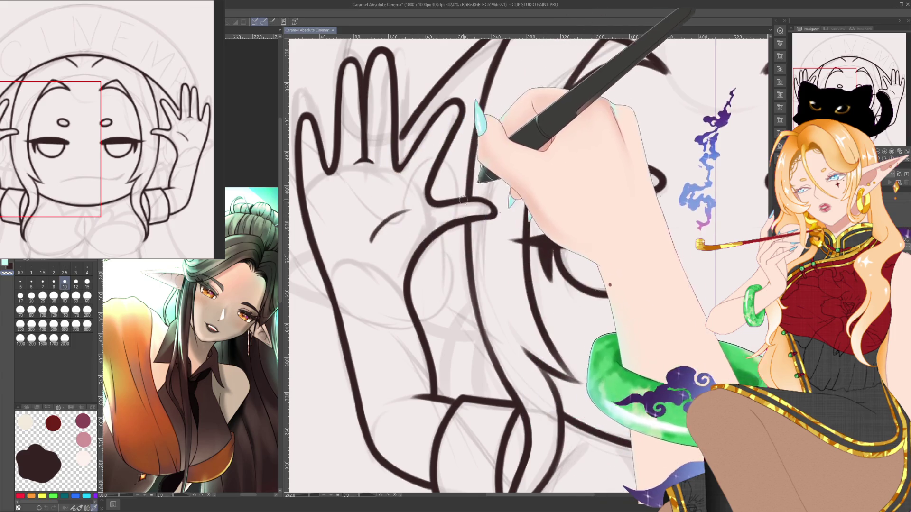
key("ctrl+minus")
key("ctrl+minus")
key("ctrl+minus")
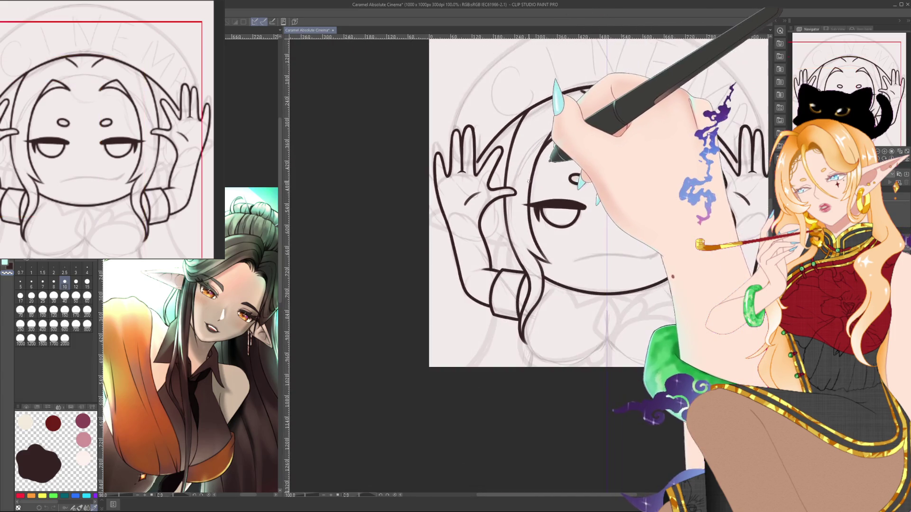
key("ctrl+plus")
key("ctrl+plus")
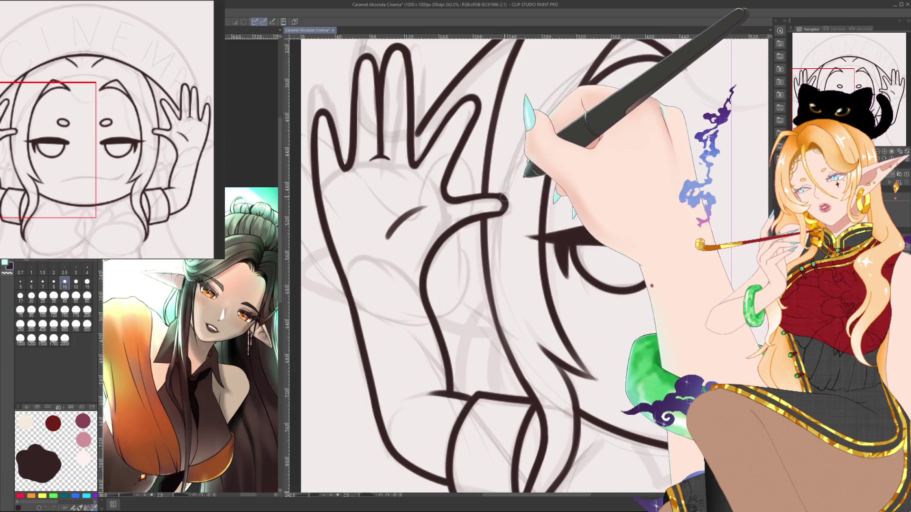
left_click_drag(502, 195, 529, 266)
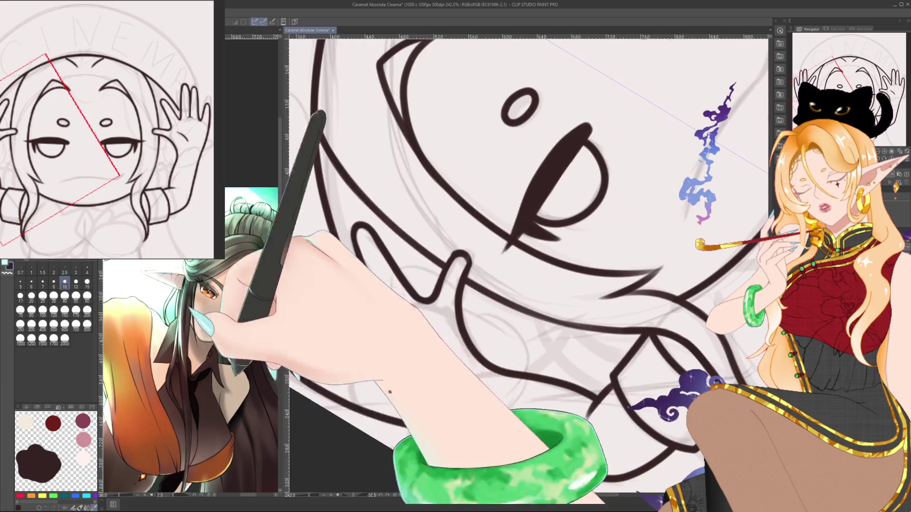
key("bracketleft")
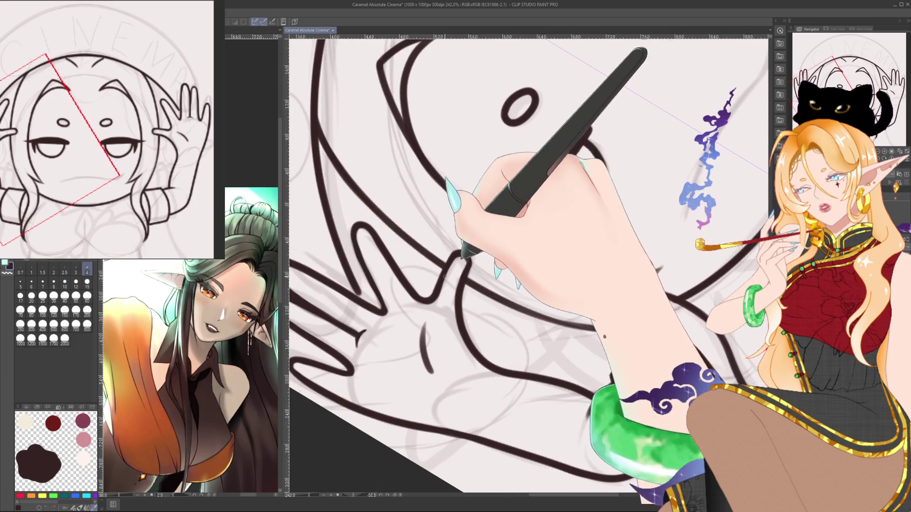
left_click_drag(455, 268, 407, 451)
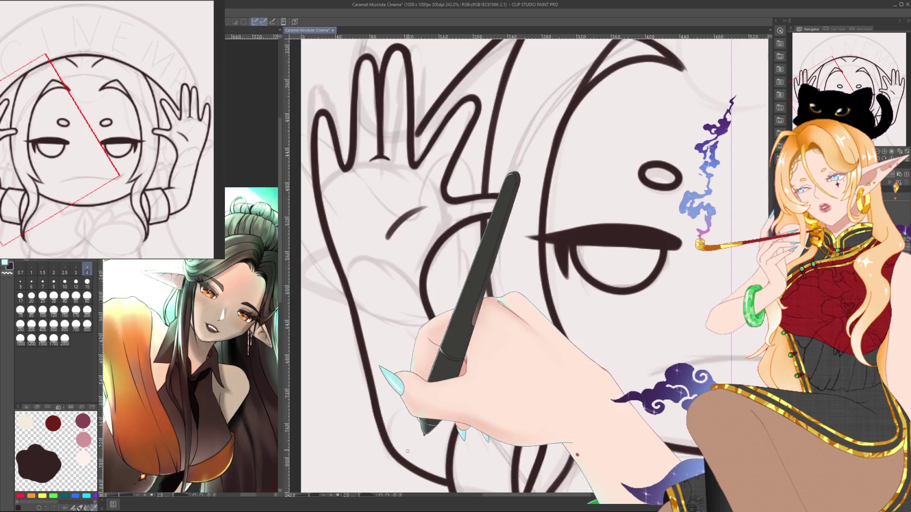
scroll(407, 451, "down", 2)
- Zoom out and centre the canvas to review the whole chibi lineart
scroll(407, 451, "down", 1)
scroll(407, 451, "down", 1)
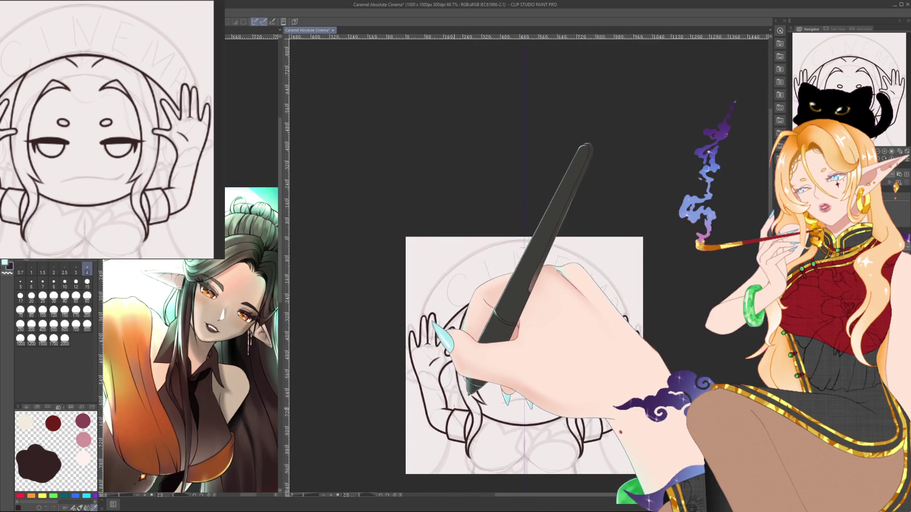
scroll(407, 451, "down", 1)
left_click_drag(515, 375, 486, 322)
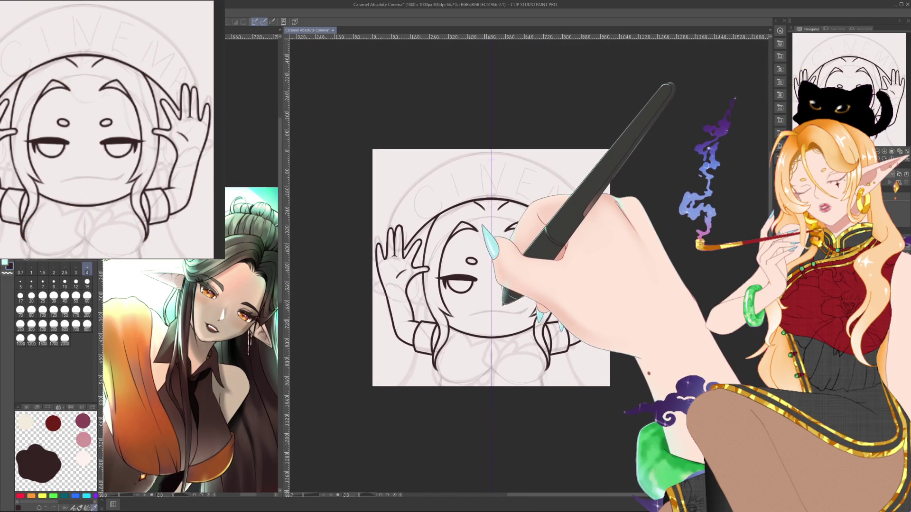
scroll(534, 325, "up", 1)
scroll(534, 325, "up", 1)
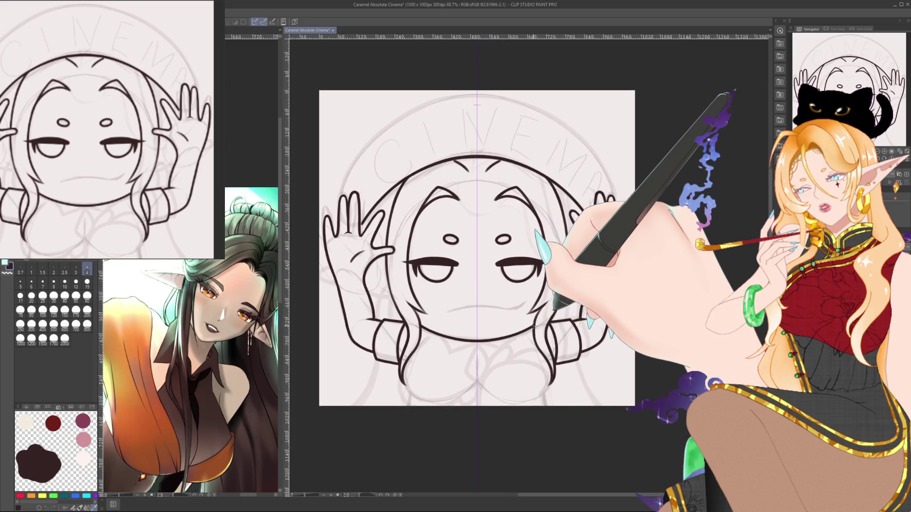
scroll(534, 326, "up", 1)
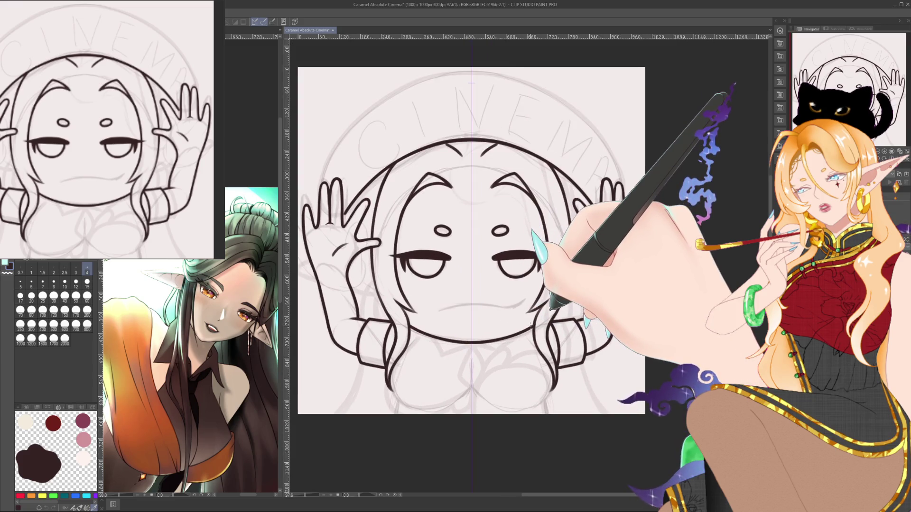
- Try several sizes in the Brush Size palette, then return to size 4
left_click(87, 311)
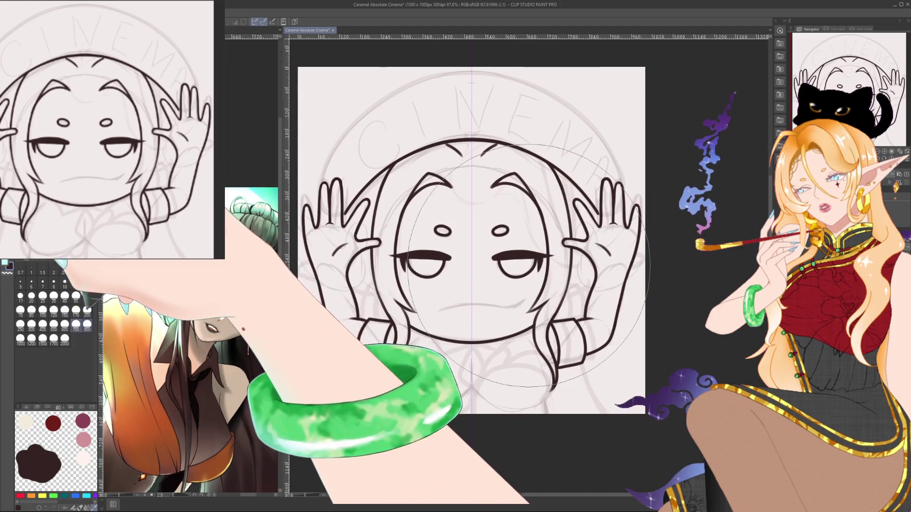
left_click(76, 325)
left_click(31, 325)
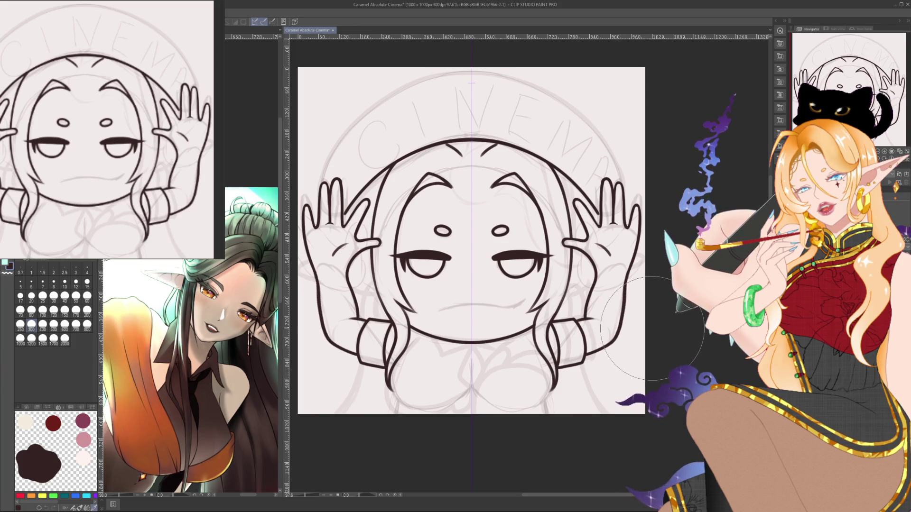
left_click(87, 297)
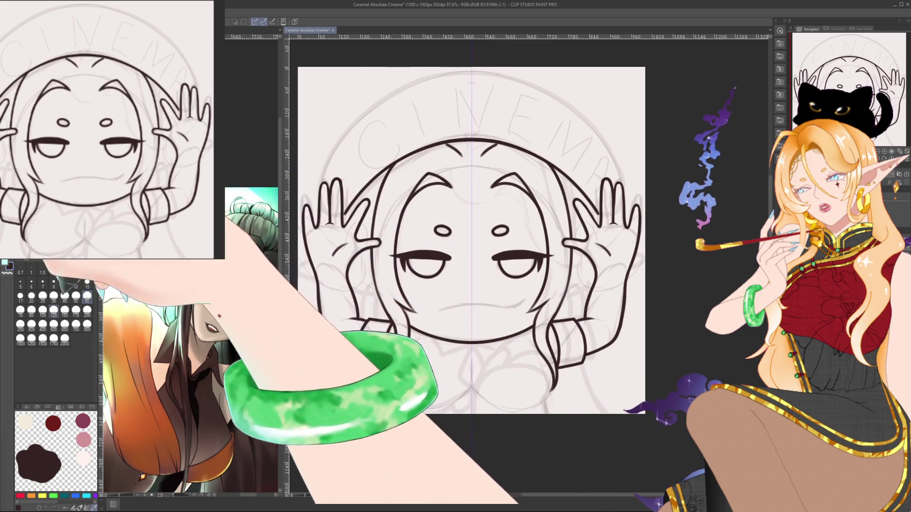
left_click(65, 311)
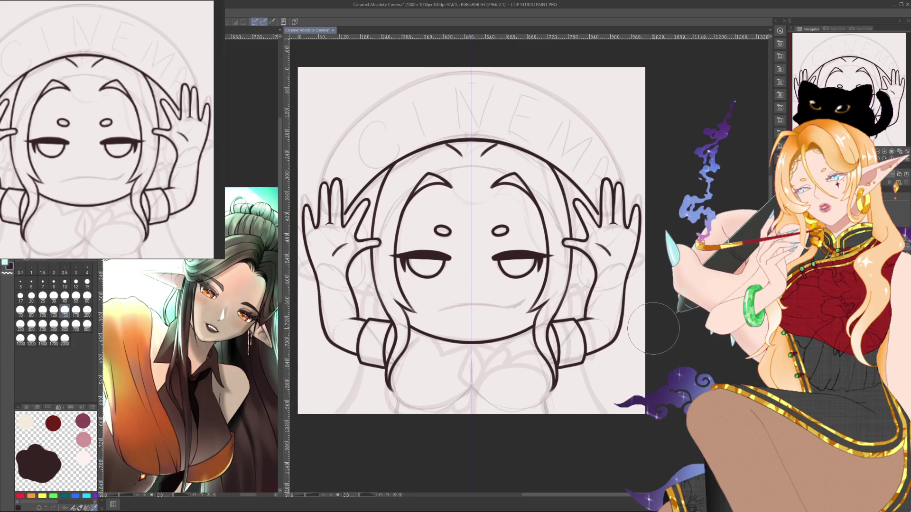
left_click(87, 310)
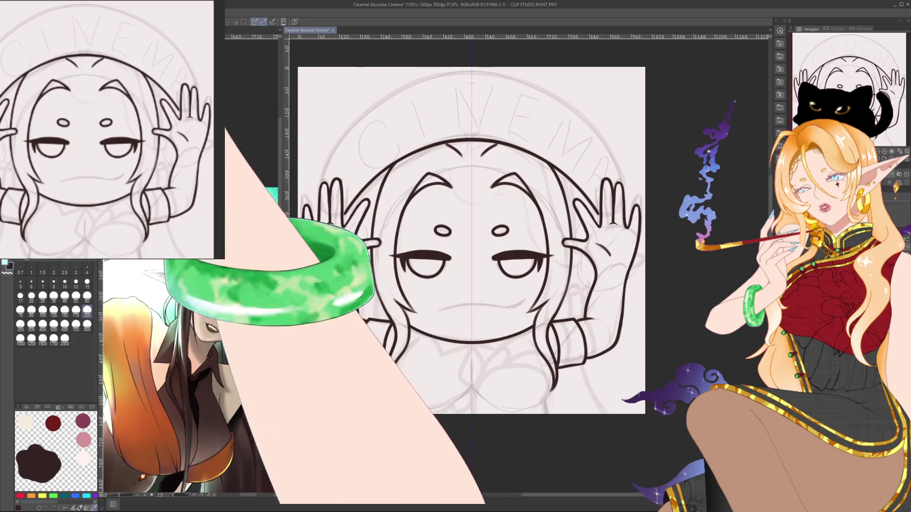
left_click(86, 269)
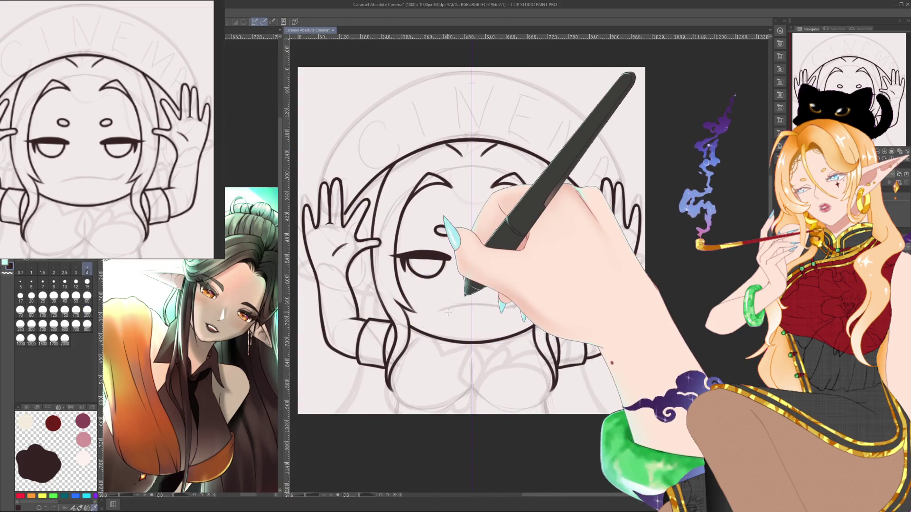
scroll(447, 309, "up", 5)
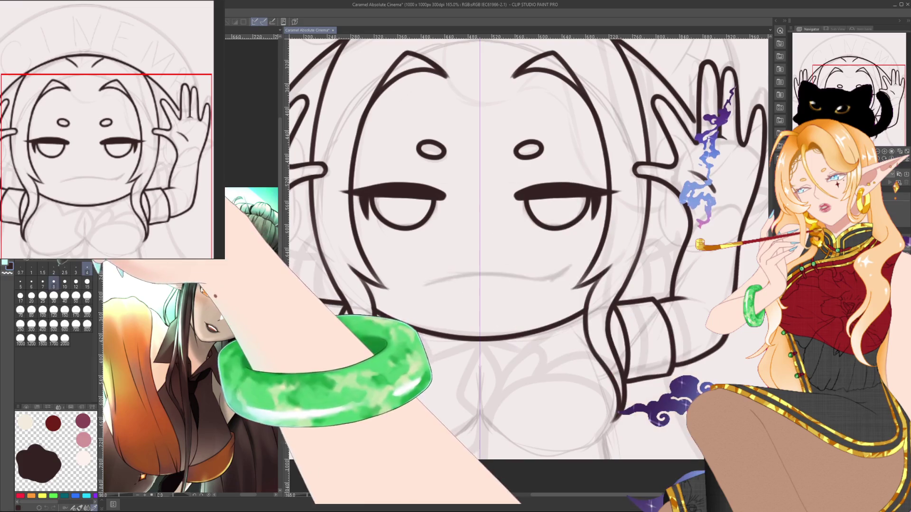
- With the view upright at 165%, ink the tie's centre line below the chin and close it into a diamond
scroll(359, 316, "down", 2)
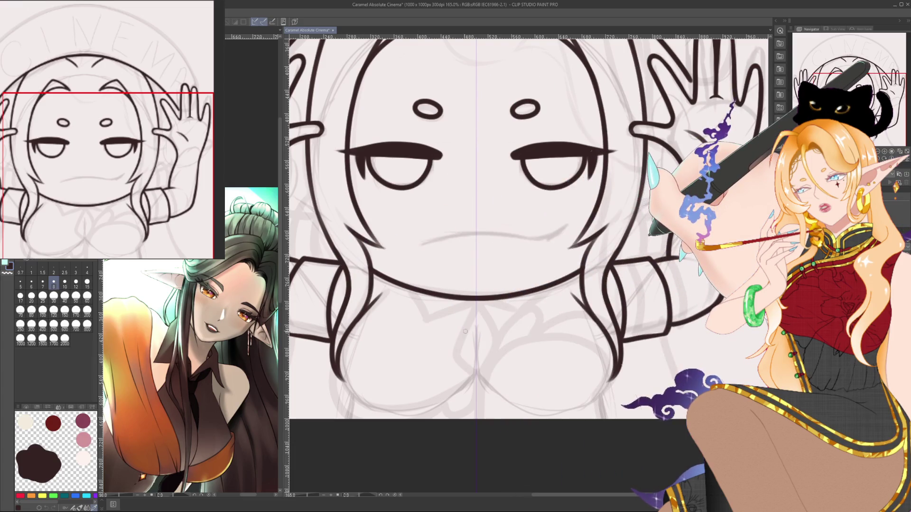
left_click_drag(465, 332, 560, 247)
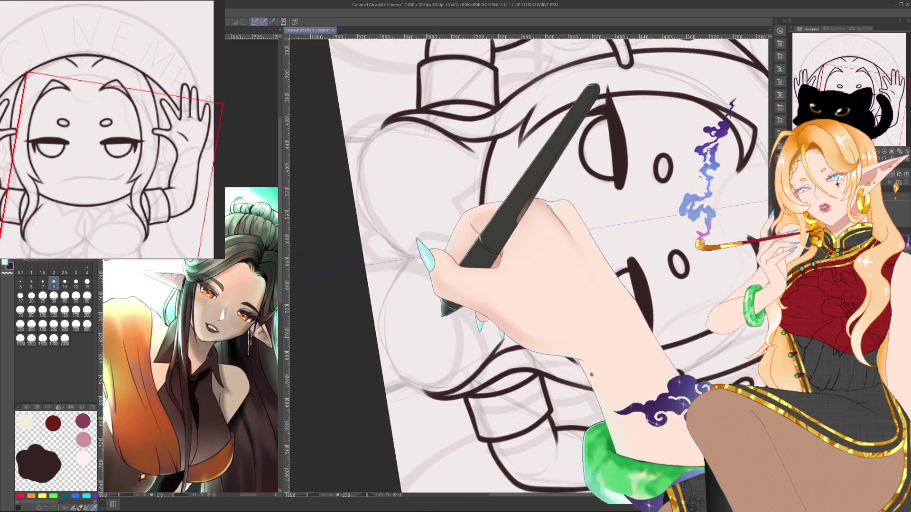
left_click_drag(381, 236, 385, 265)
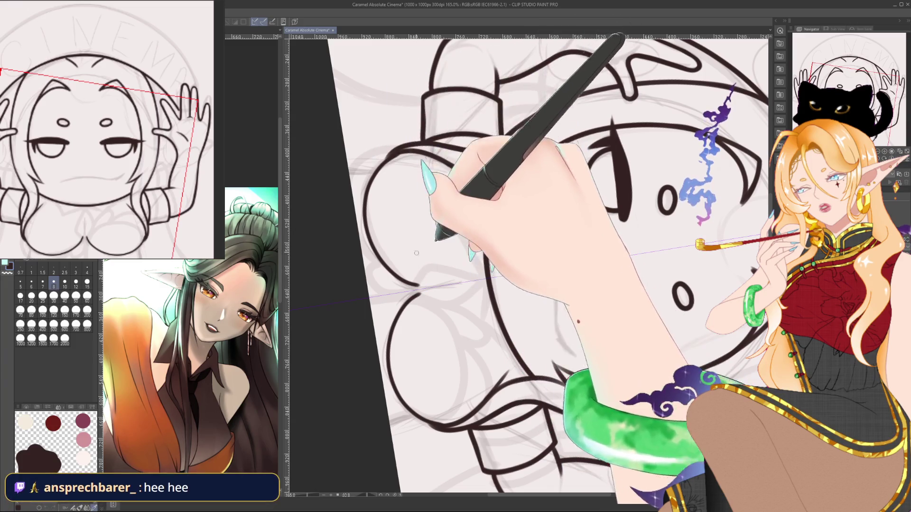
left_click_drag(416, 253, 404, 490)
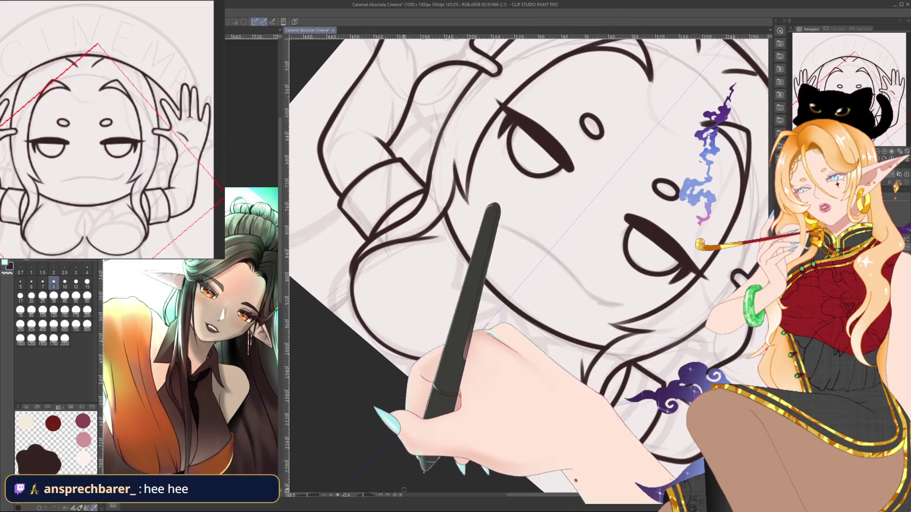
left_click(401, 495)
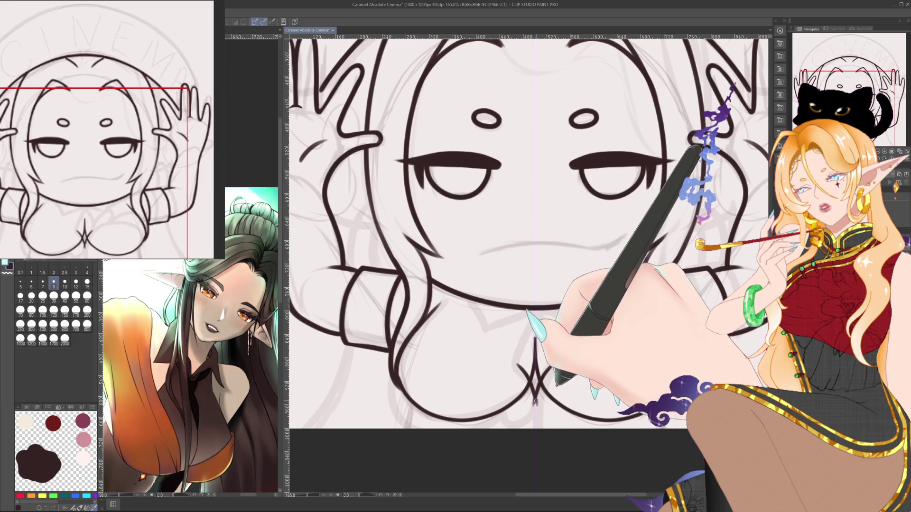
mouse_move(534, 366)
left_mouse_down()
mouse_move(534, 427)
mouse_move(537, 398)
left_mouse_up()
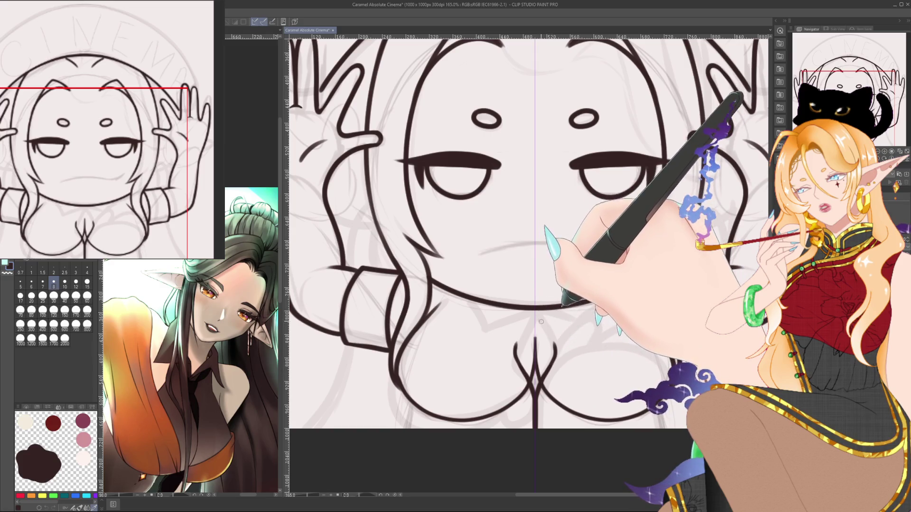
mouse_move(535, 312)
left_mouse_down()
mouse_move(516, 346)
mouse_move(551, 339)
left_mouse_up()
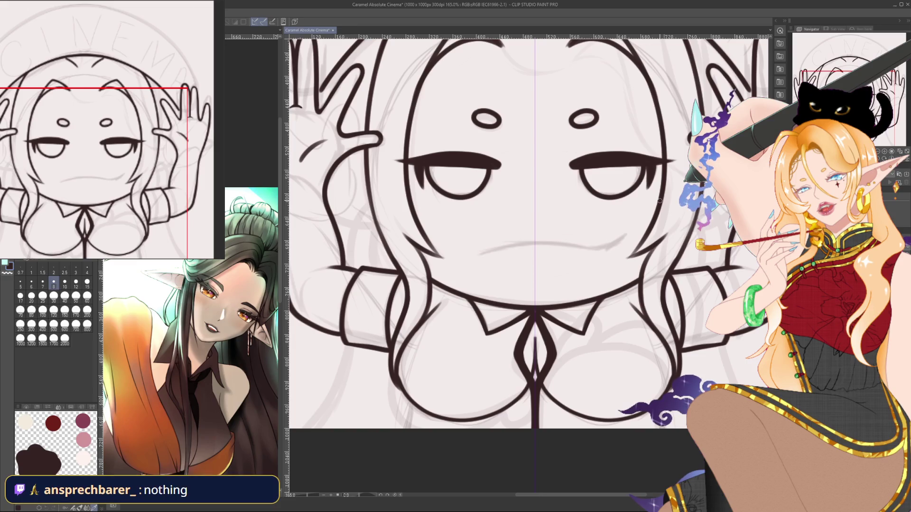
- Zoom and tilt onto the collar and lasso-select the old tie lines beneath it
scroll(659, 200, "down", 2)
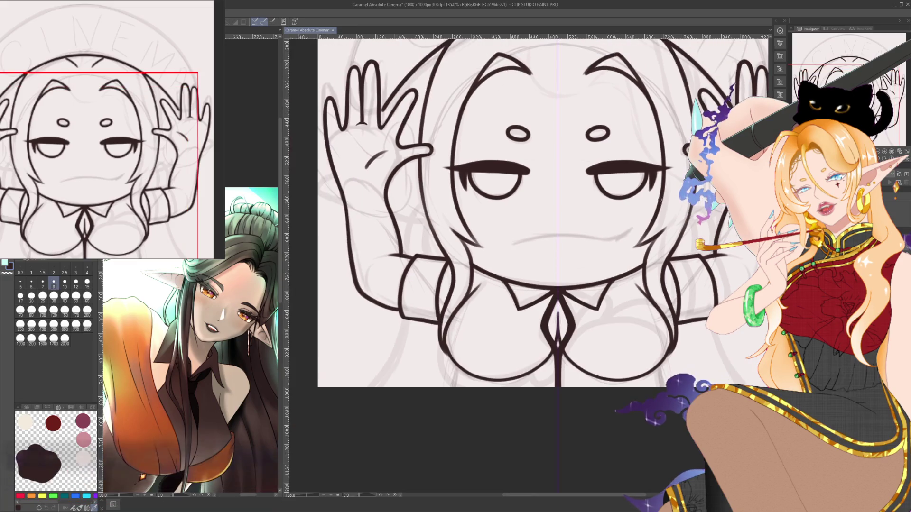
scroll(593, 262, "up", 2)
scroll(579, 304, "up", 1)
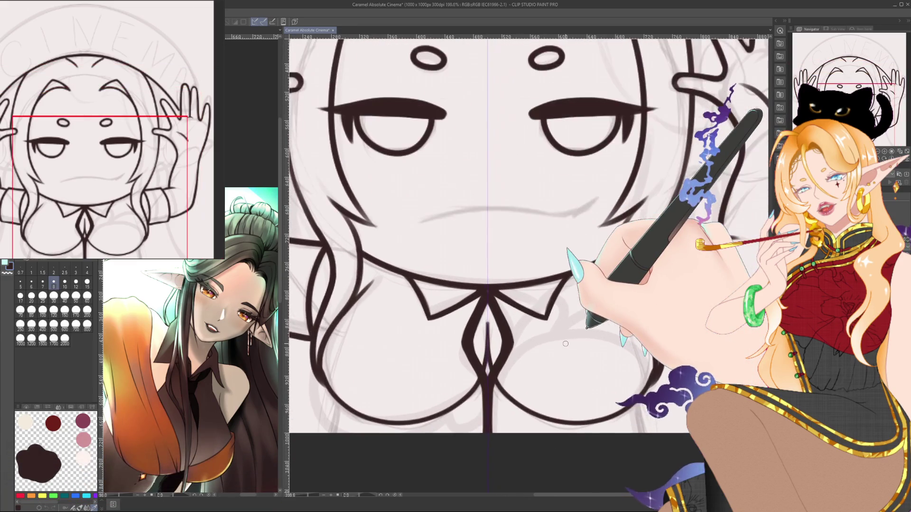
scroll(566, 344, "up", 1)
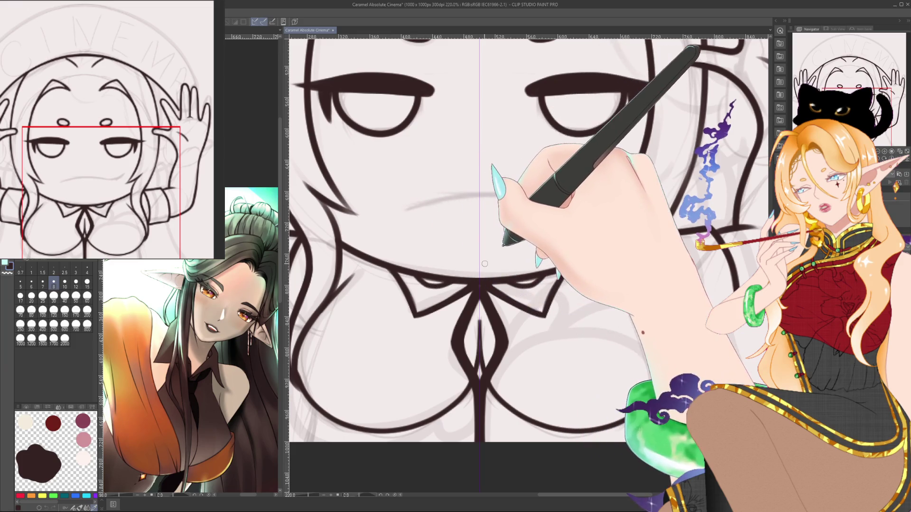
scroll(485, 264, "down", 2)
scroll(485, 264, "down", 2)
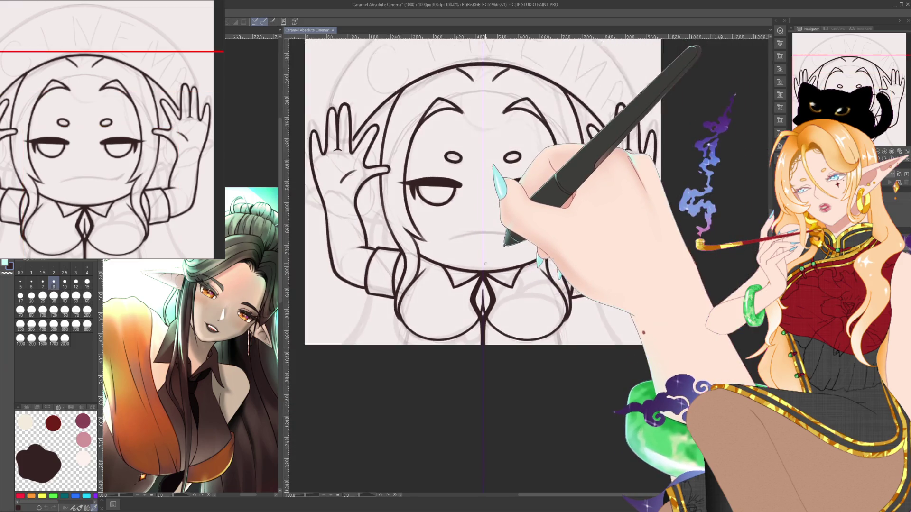
scroll(484, 264, "down", 1)
scroll(485, 264, "down", 1)
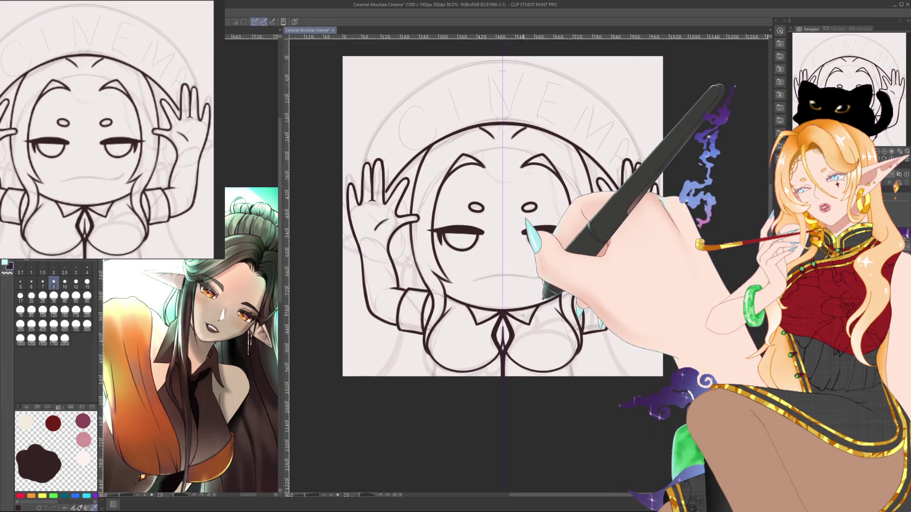
scroll(523, 315, "up", 1)
scroll(522, 316, "up", 2)
scroll(521, 317, "up", 2)
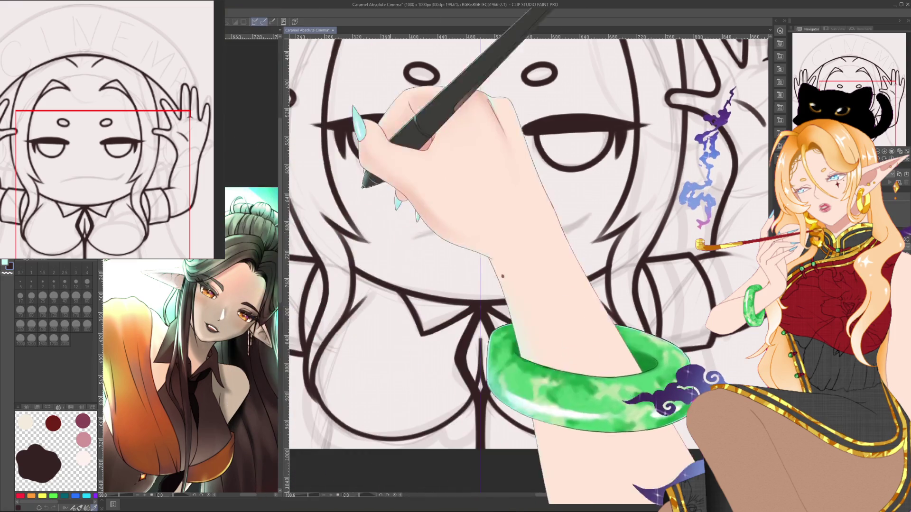
mouse_move(362, 332)
left_mouse_down()
mouse_move(574, 292)
mouse_move(568, 264)
left_mouse_up()
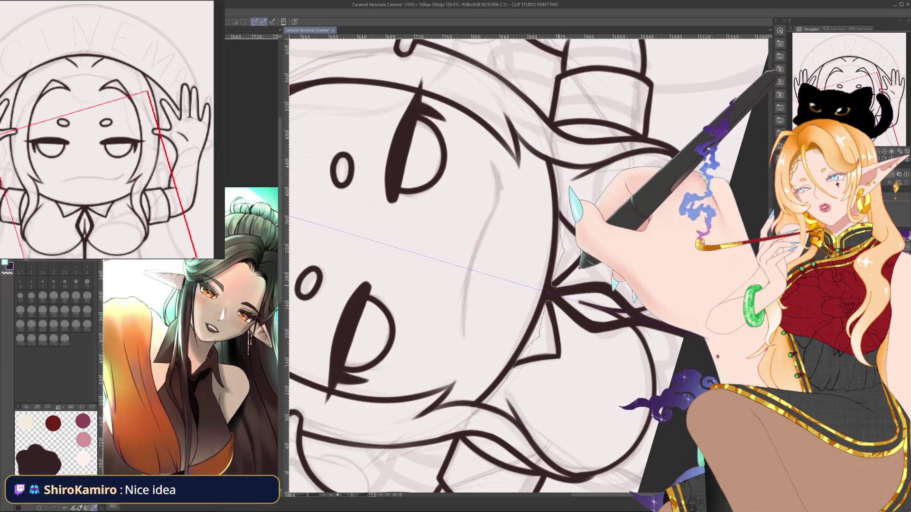
left_click_drag(560, 201, 553, 284)
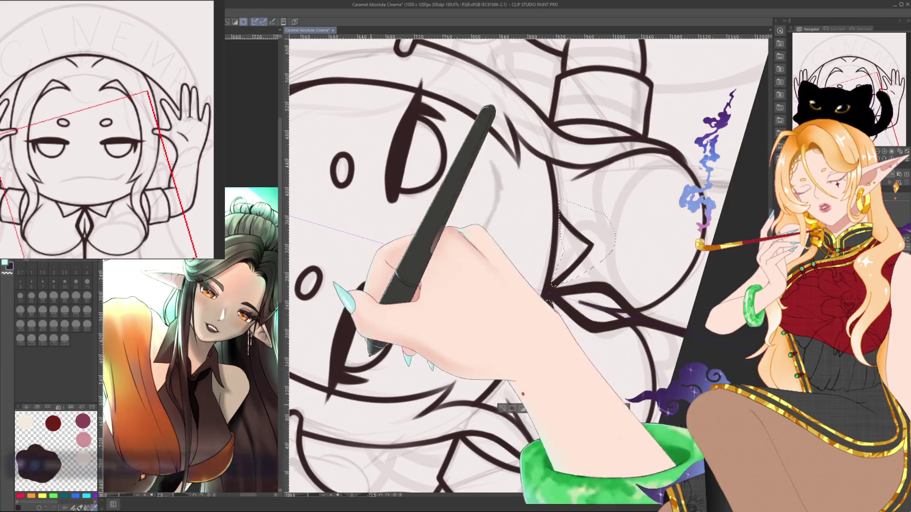
- Erase the selected tie lines with a size-200 brush and deselect
key("ctrl+@")
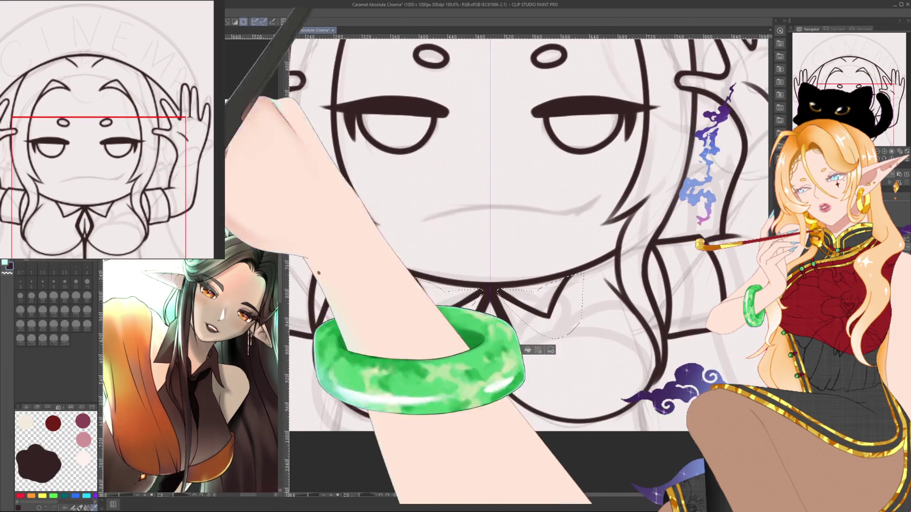
left_click(87, 309)
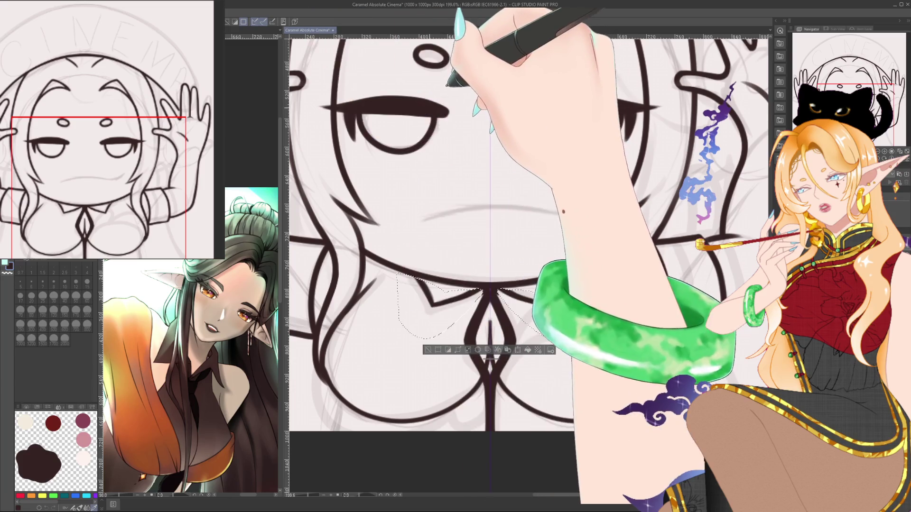
key("ctrl+d")
left_click_drag(495, 290, 504, 267)
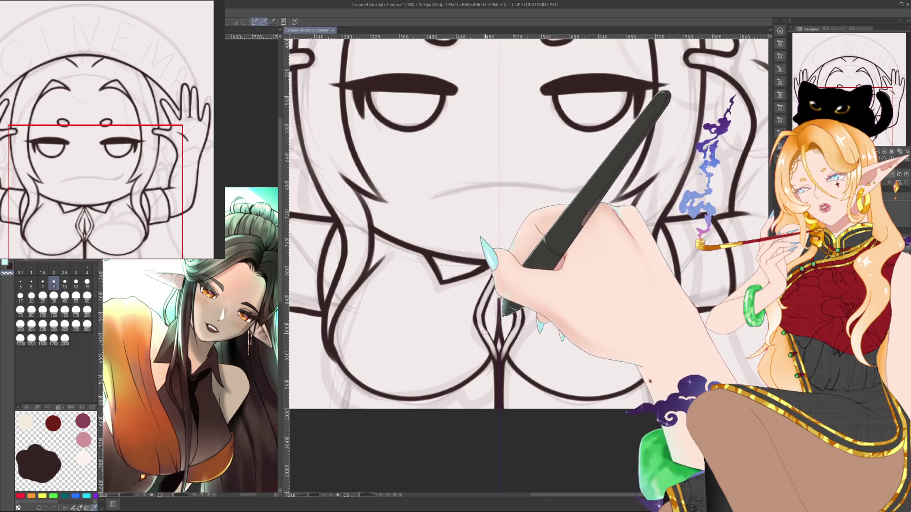
- Redraw the collar centre line and the tie's central vertical stroke
left_click_drag(492, 346, 498, 377)
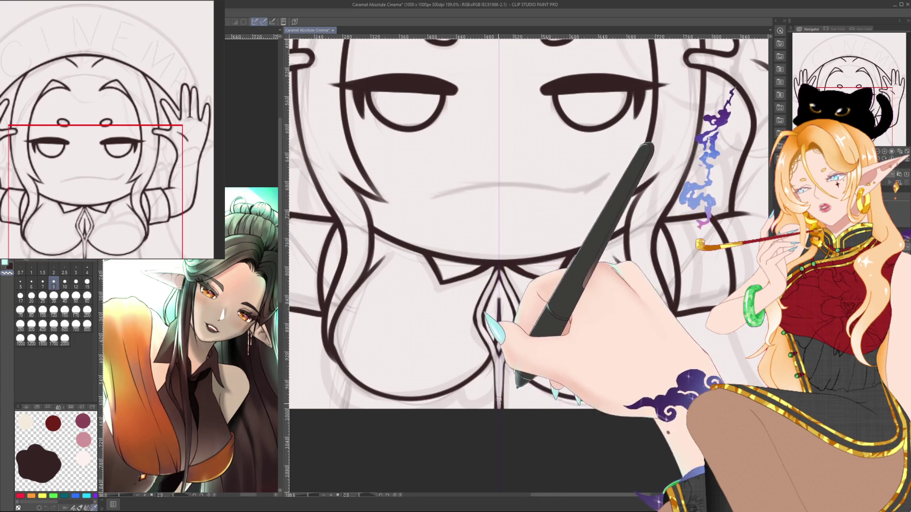
left_click_drag(499, 299, 500, 355)
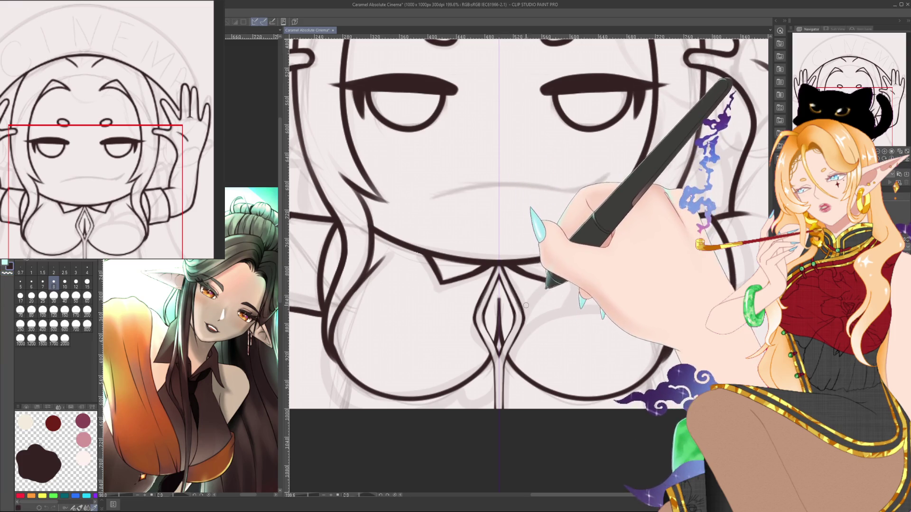
key("bracketleft")
key("bracketleft")
key("bracketleft")
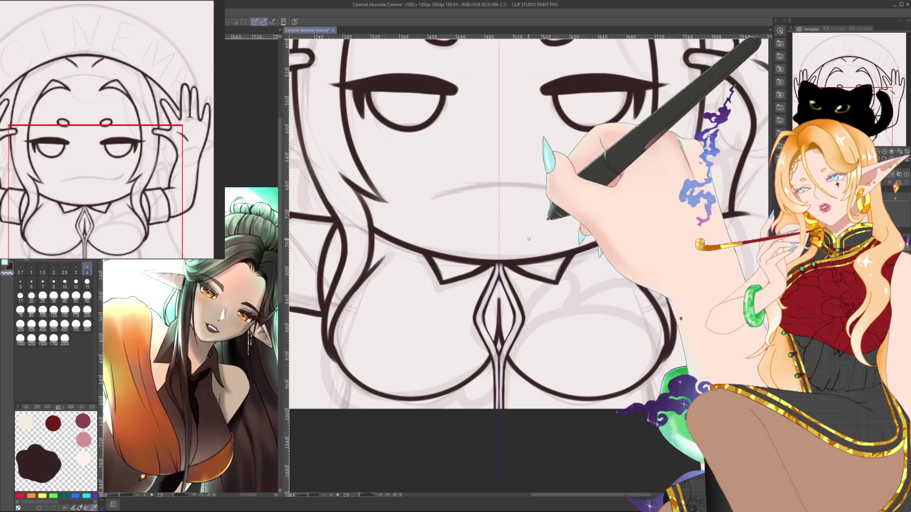
left_click_drag(522, 252, 387, 428)
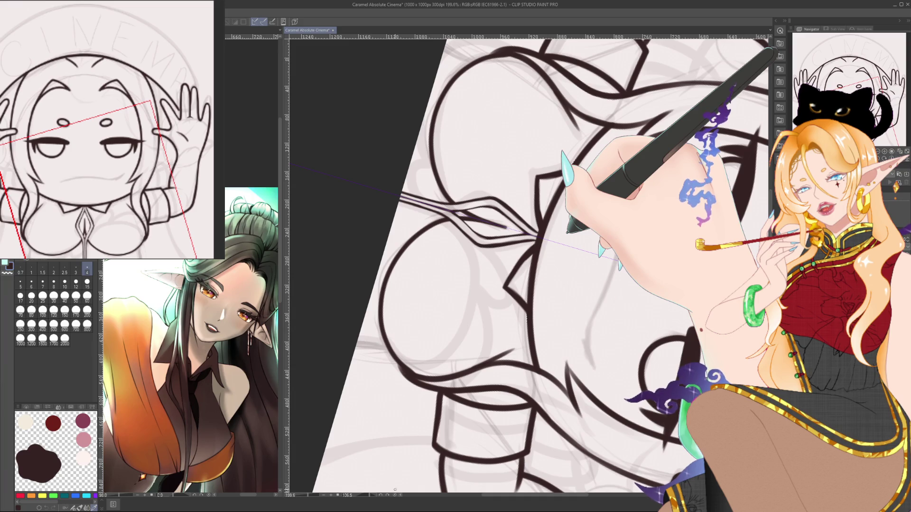
key("ctrl+at")
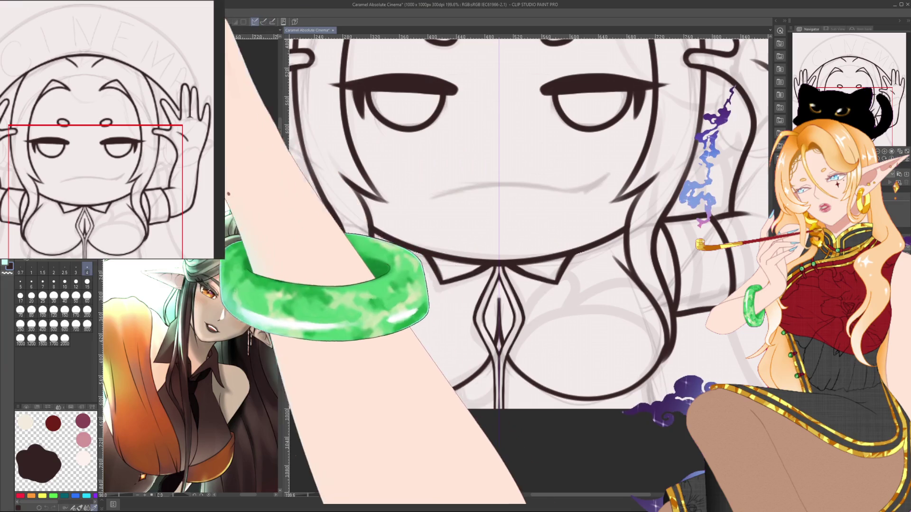
- At medium size, ink the slim diamond tie outline and join the collar line to the chest outline
left_click(54, 284)
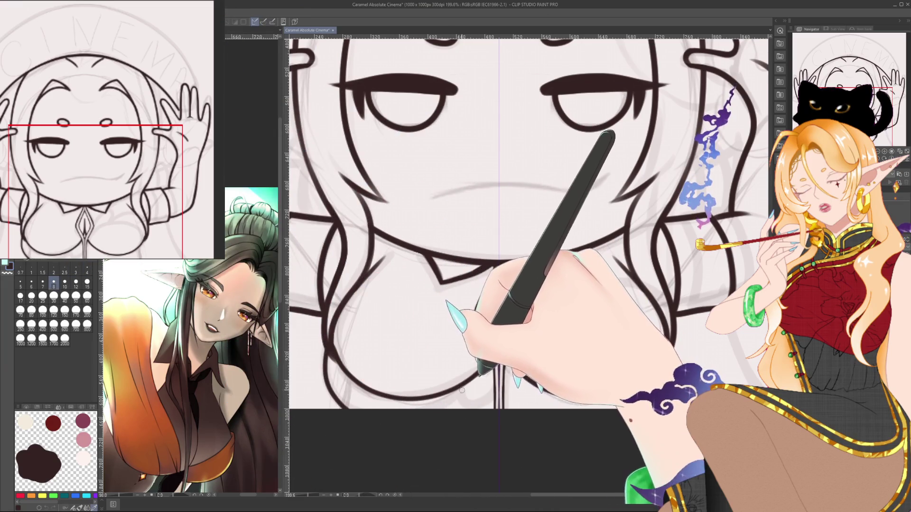
left_click_drag(493, 268, 498, 407)
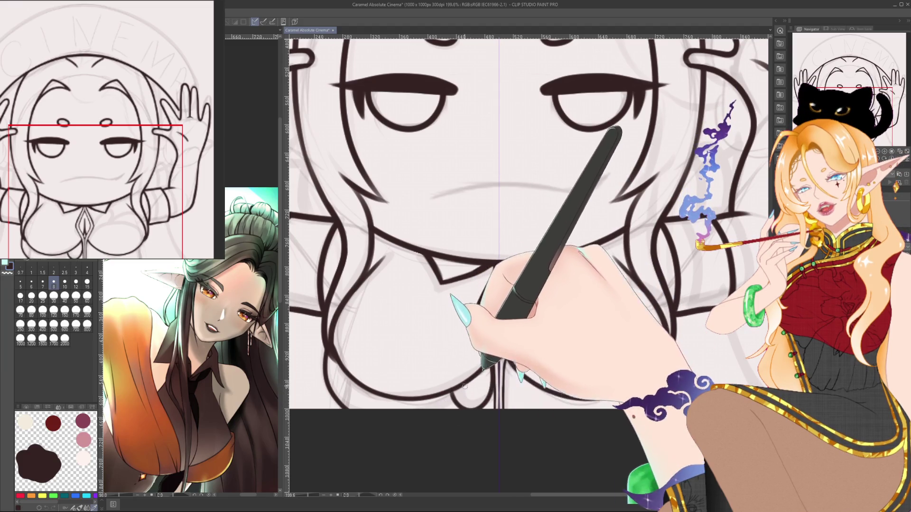
left_click_drag(474, 380, 475, 409)
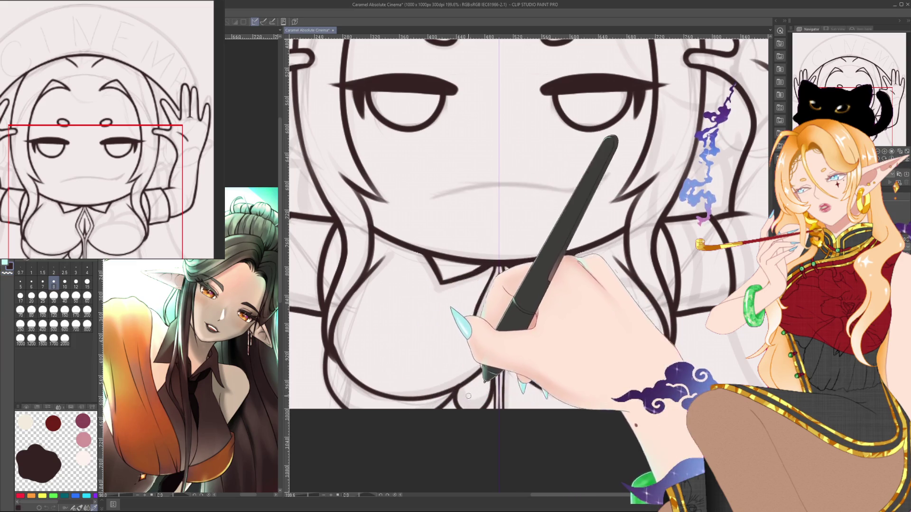
left_click_drag(535, 339, 496, 350)
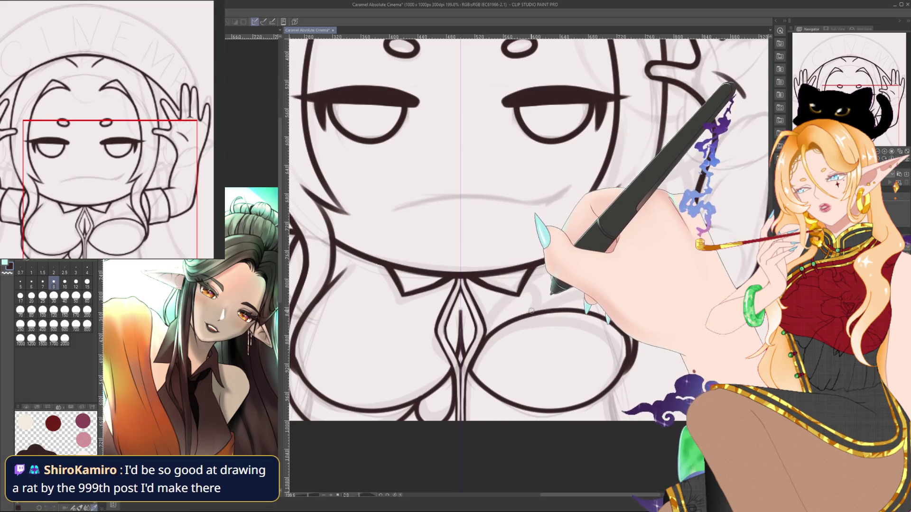
mouse_move(520, 294)
left_mouse_down()
mouse_move(532, 309)
mouse_move(594, 296)
left_mouse_up()
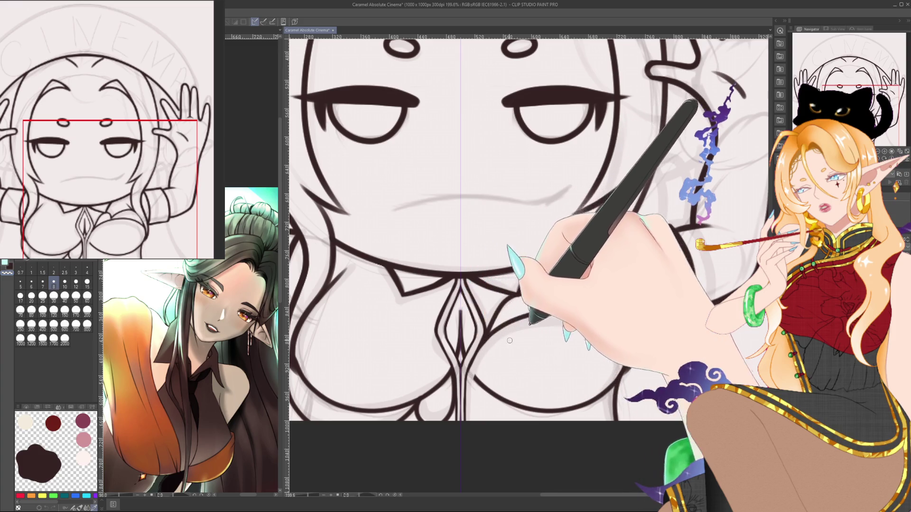
key("bracketright")
key("bracketright")
key("bracketright")
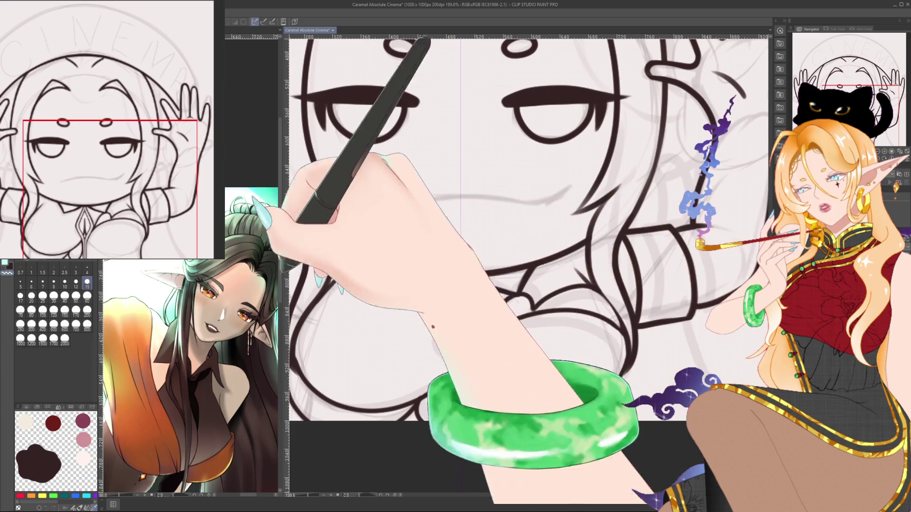
left_click(53, 283)
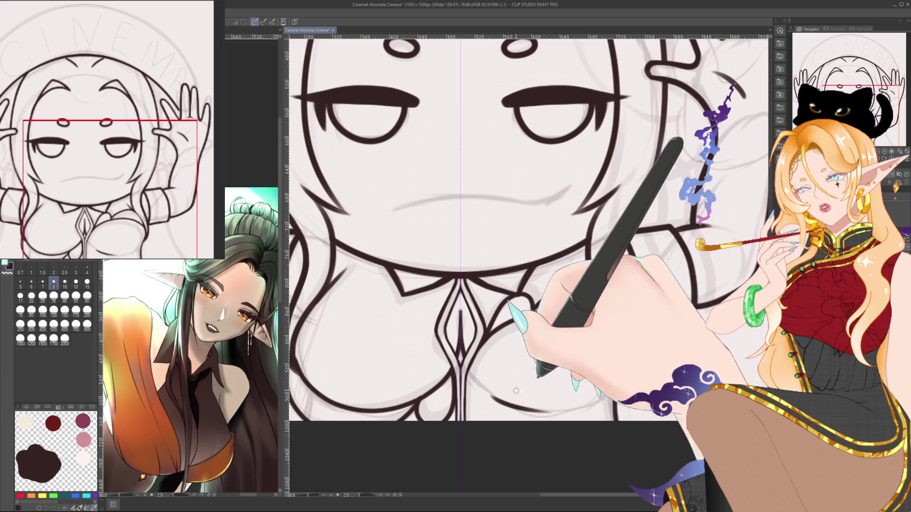
left_click_drag(480, 390, 509, 407)
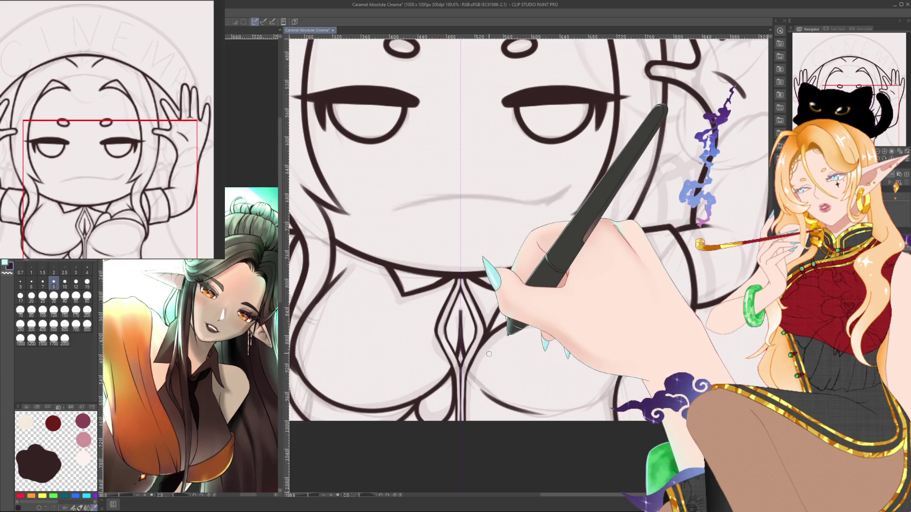
scroll(489, 354, "down", 5)
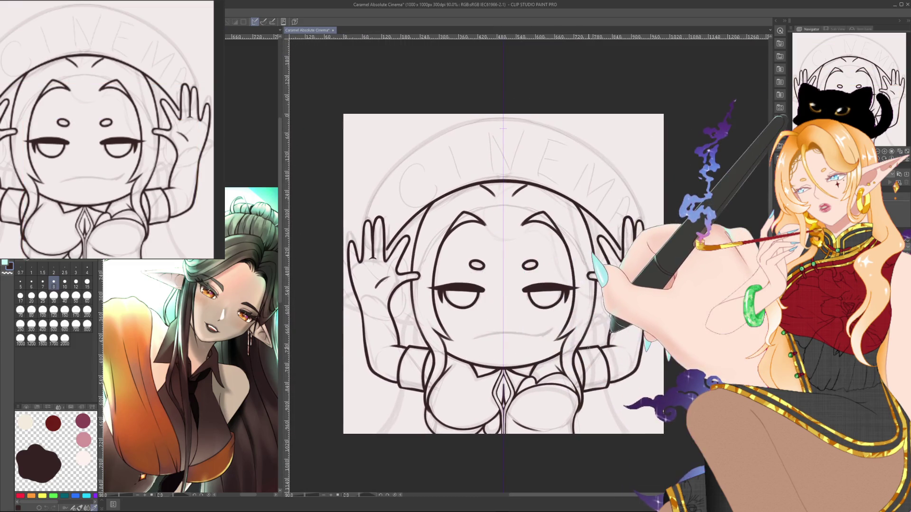
- Zoom to 199.6% on the raised left hand, set the pen to size 10, and straighten the view
scroll(471, 336, "up", 2)
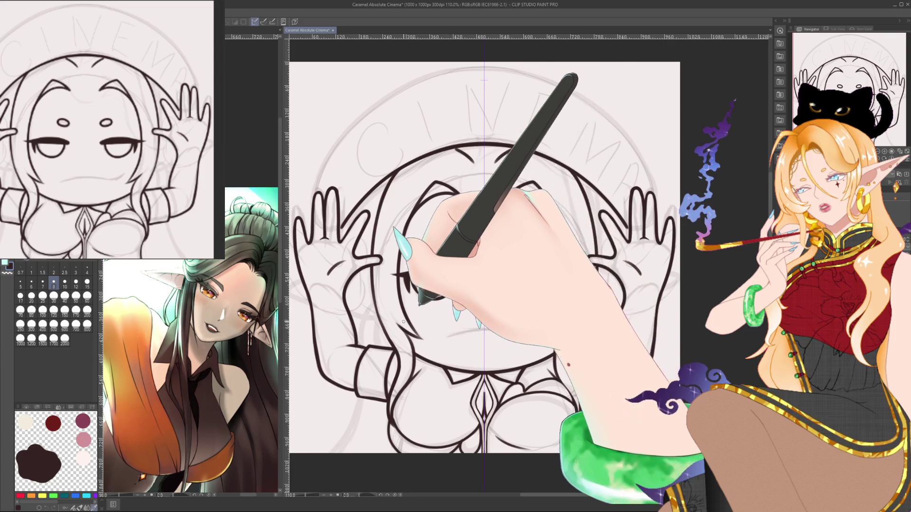
scroll(403, 322, "up", 2)
scroll(403, 322, "up", 2)
left_click_drag(403, 322, 460, 290)
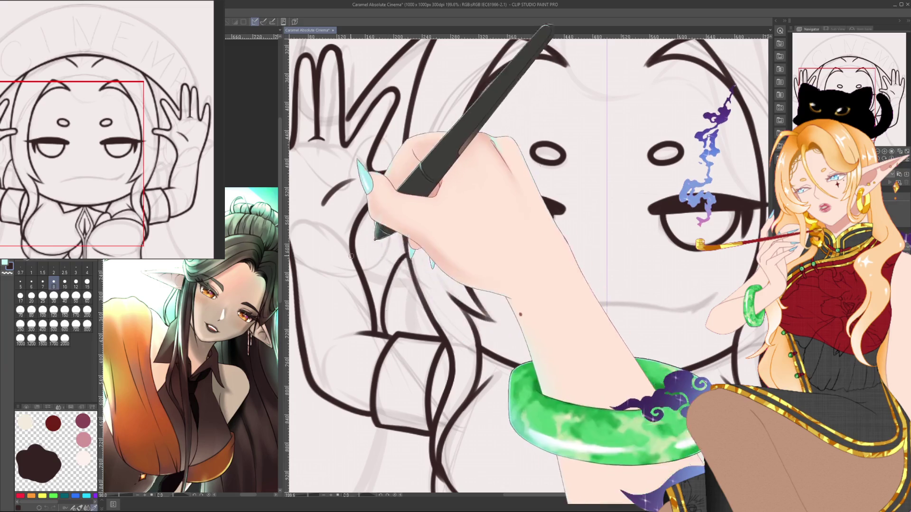
key("bracketright")
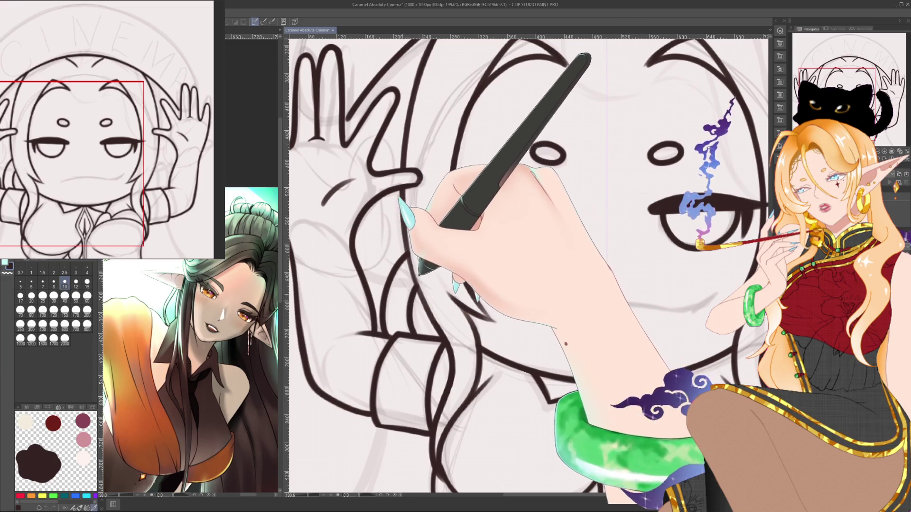
mouse_move(314, 414)
left_mouse_down()
mouse_move(378, 439)
mouse_move(583, 294)
left_mouse_up()
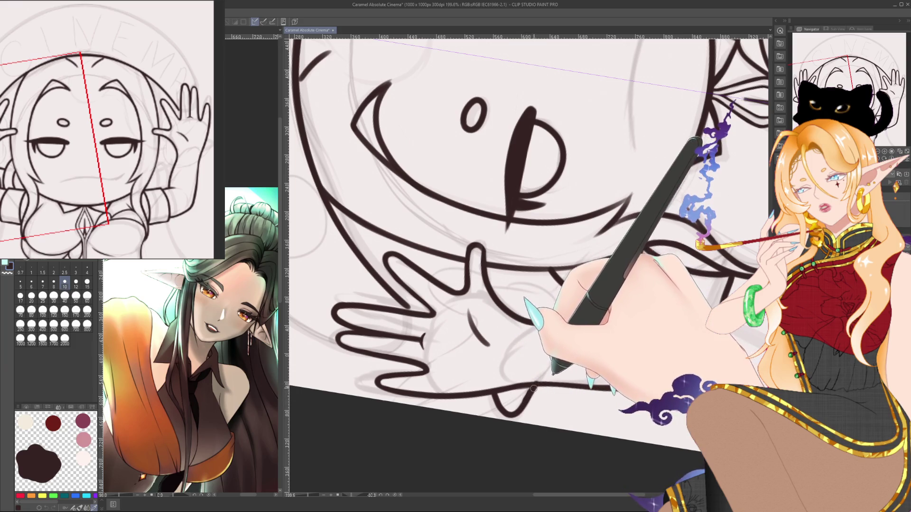
left_click_drag(555, 332, 551, 361)
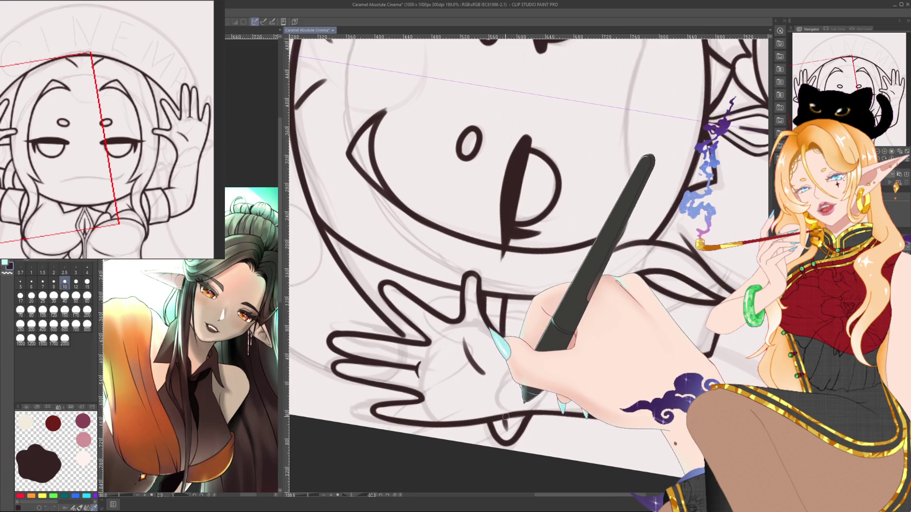
key("ctrl+@")
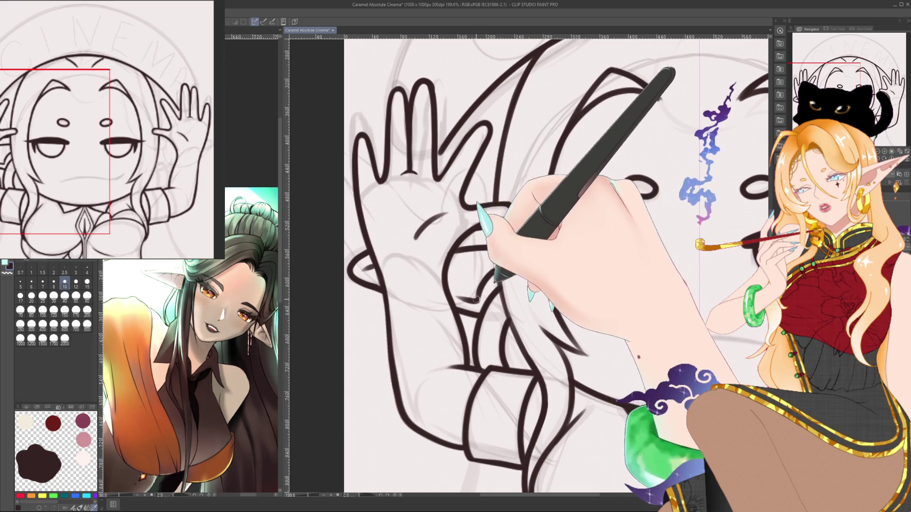
scroll(505, 241, "down", 5)
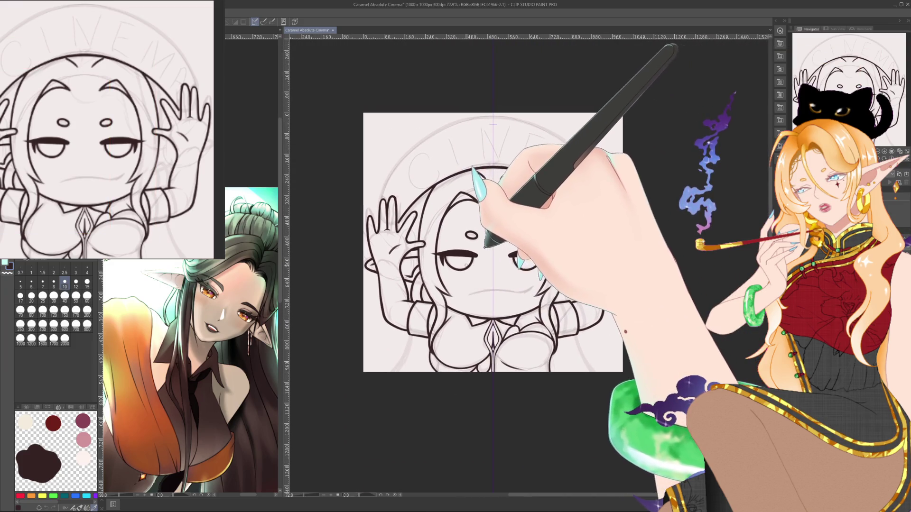
- Zoom to the face, ink two hair-strand curves beside the eye, and set brush size 7
scroll(476, 267, "up", 2)
scroll(469, 267, "up", 2)
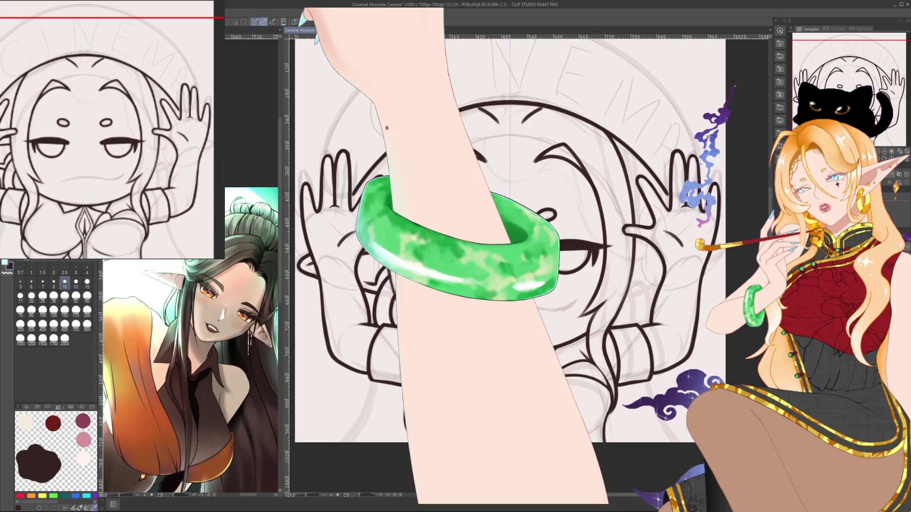
left_click_drag(505, 308, 546, 295)
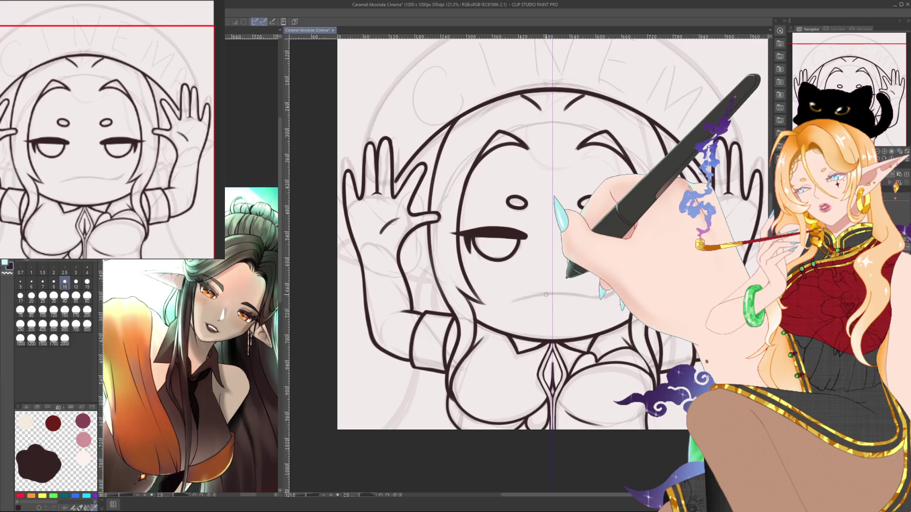
scroll(436, 296, "up", 2)
scroll(436, 296, "up", 3)
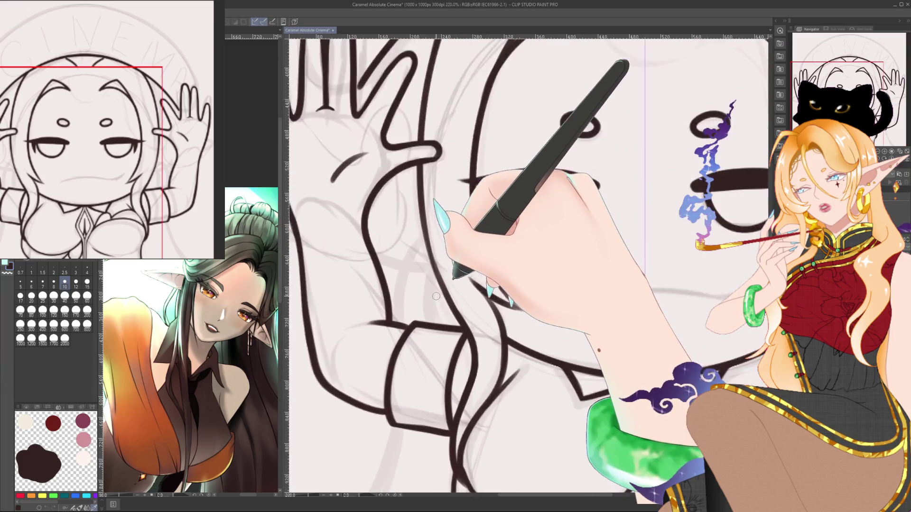
scroll(436, 296, "up", 3)
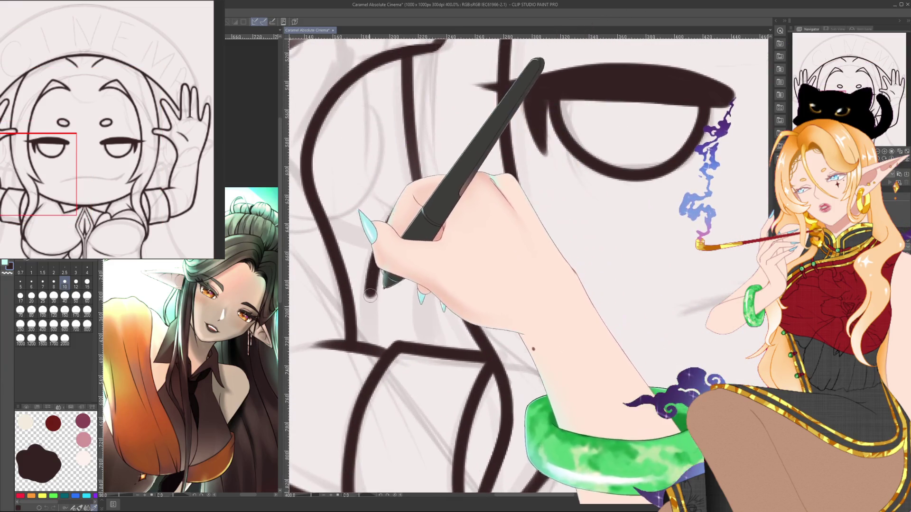
left_click_drag(398, 209, 365, 321)
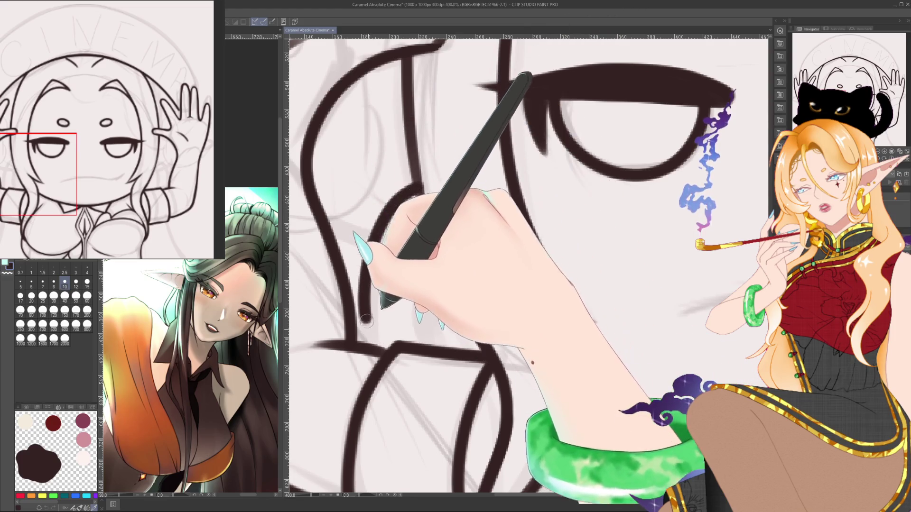
left_click_drag(429, 342, 456, 245)
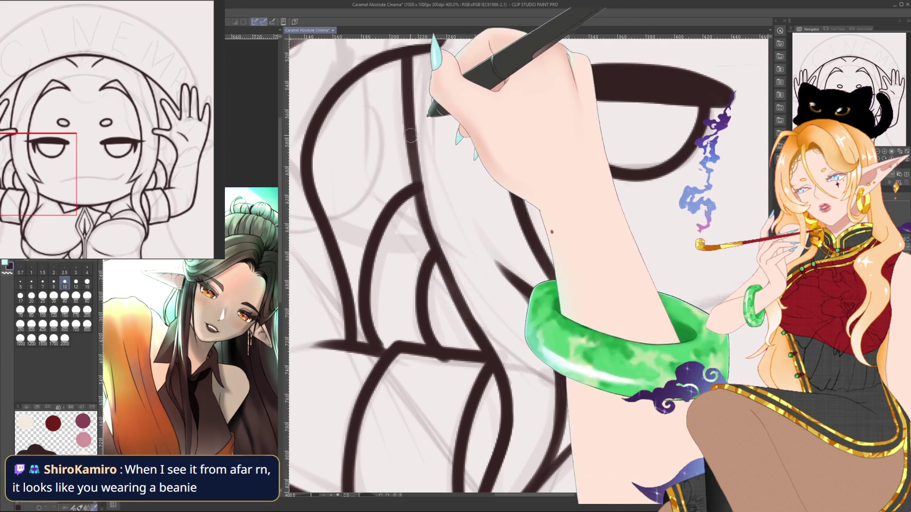
left_click(42, 284)
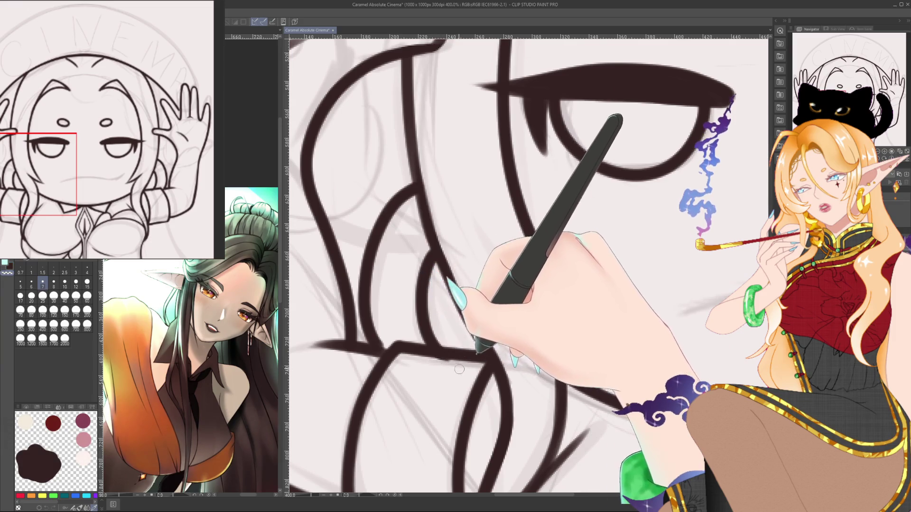
left_click_drag(459, 369, 599, 325)
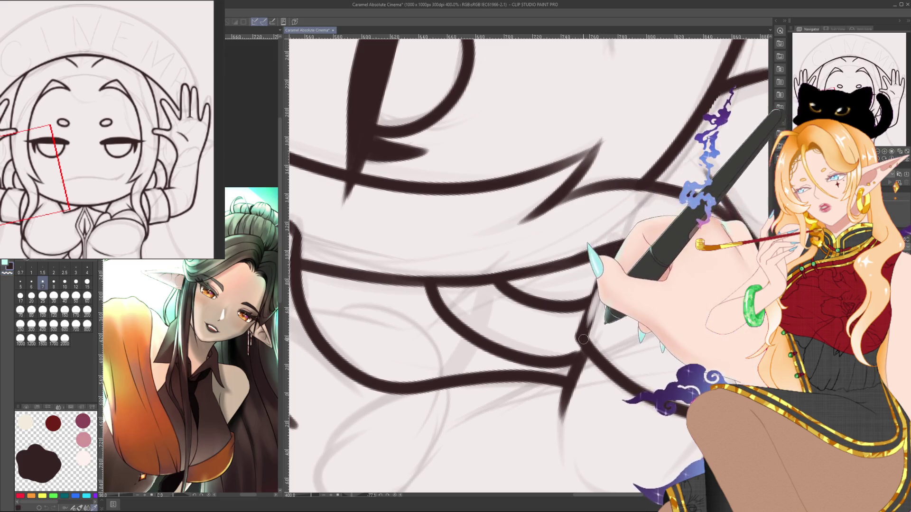
- Ink a short dark brown stroke joining the finger curves of the left hand
left_click_drag(609, 257, 638, 225)
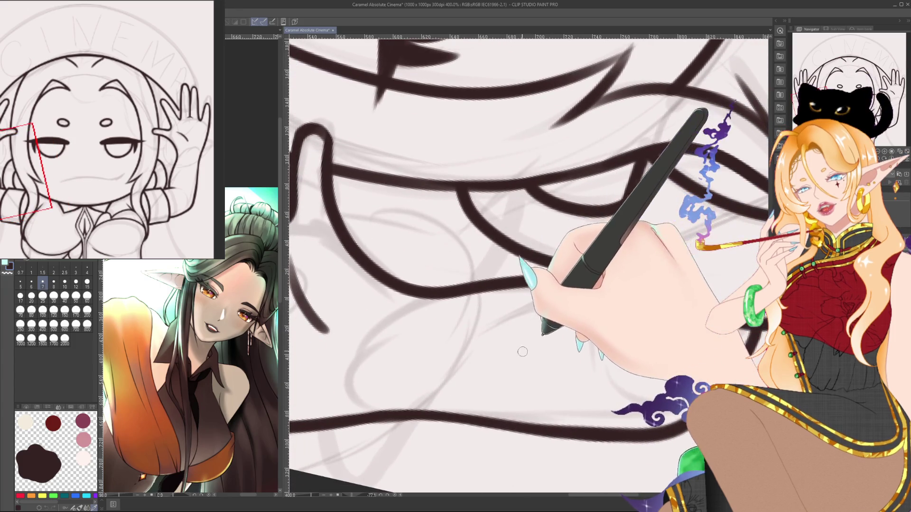
left_click_drag(538, 354, 614, 346)
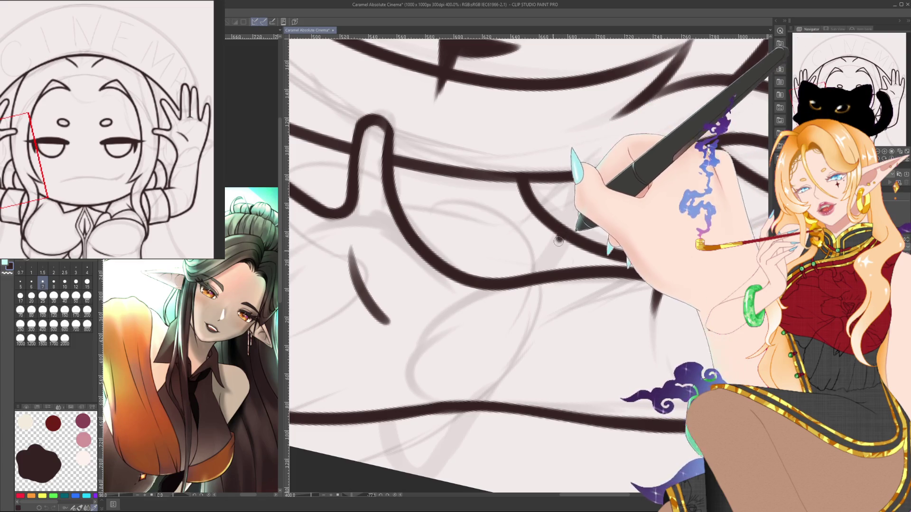
left_click_drag(558, 241, 536, 273)
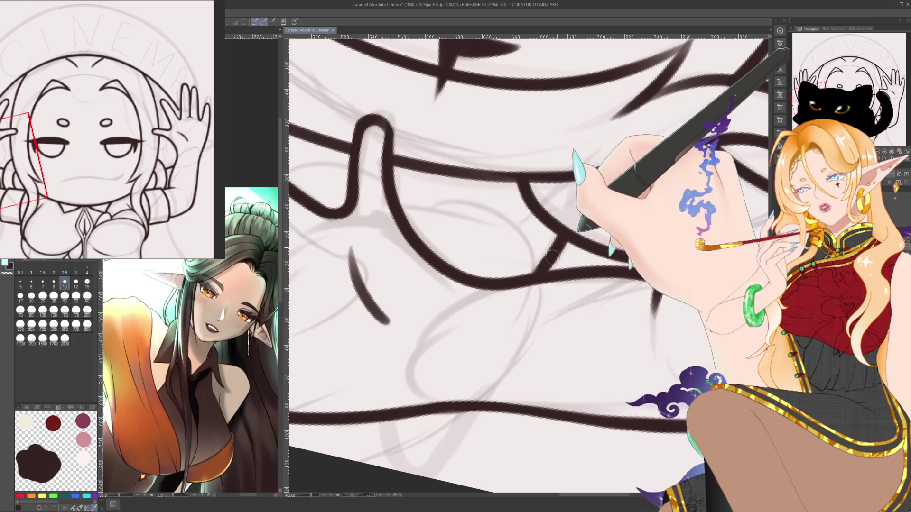
- Attempt the curve along the hand's lower edge twice, undoing both strokes
left_click_drag(558, 245, 654, 189)
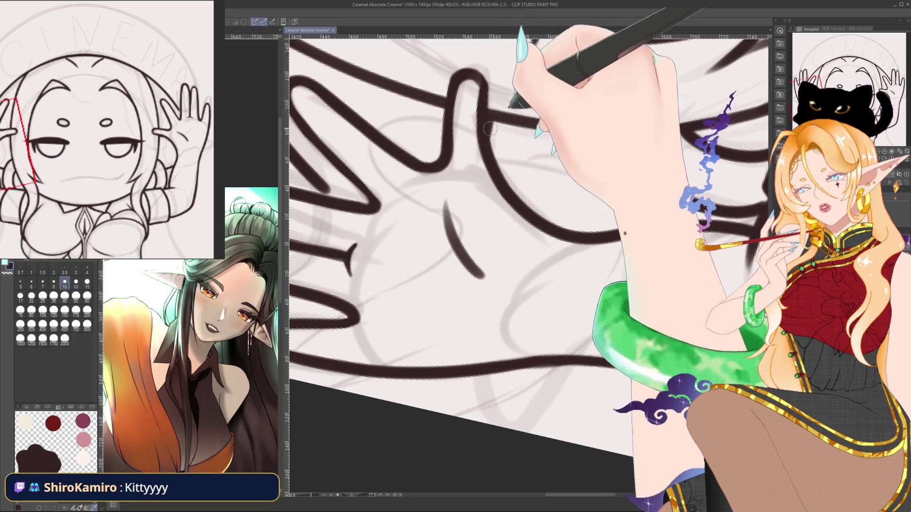
scroll(488, 227, "down", 2)
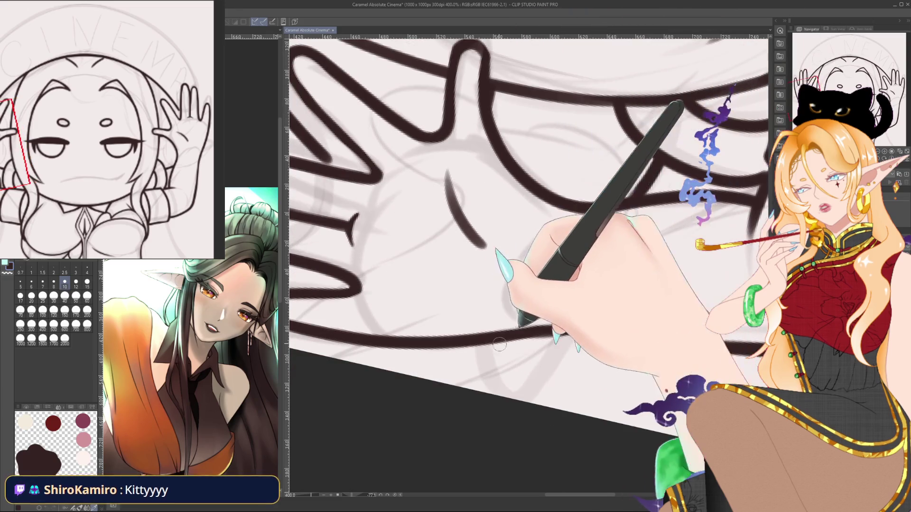
left_click_drag(481, 343, 538, 382)
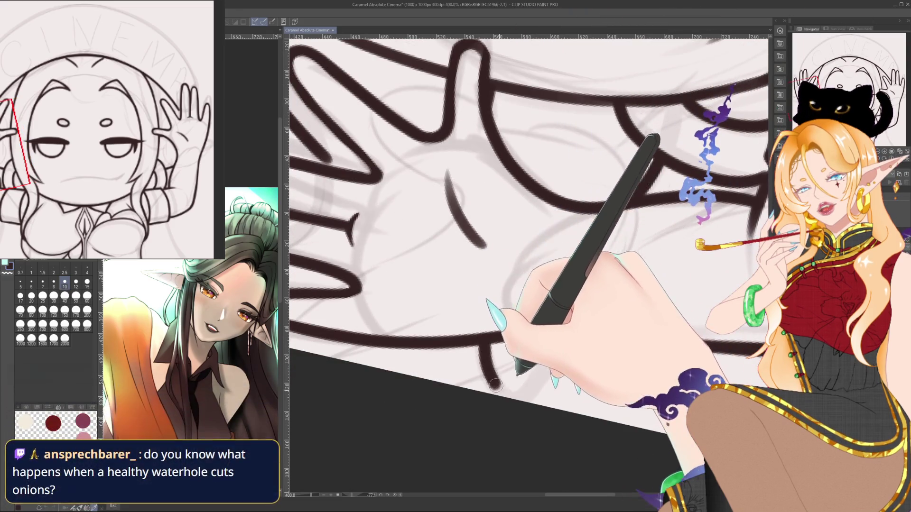
key("ctrl+z")
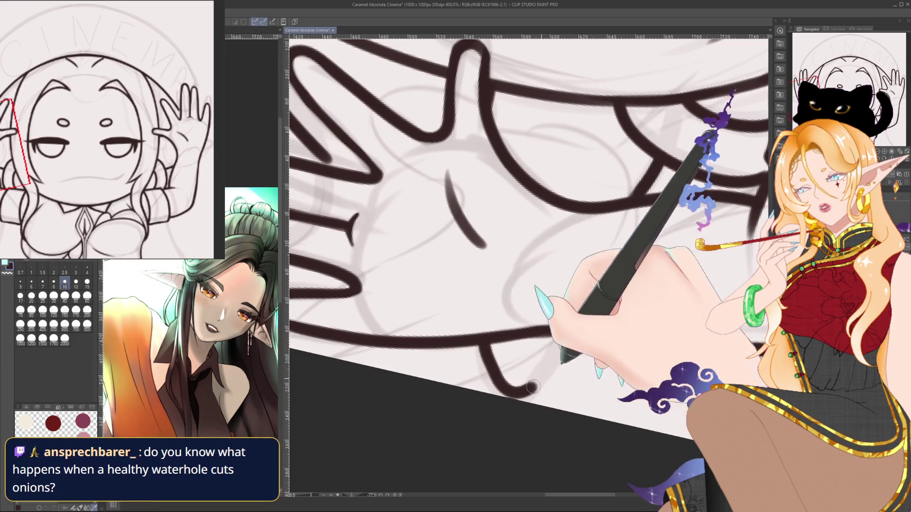
mouse_move(481, 343)
left_mouse_down()
mouse_move(548, 370)
mouse_move(566, 337)
left_mouse_up()
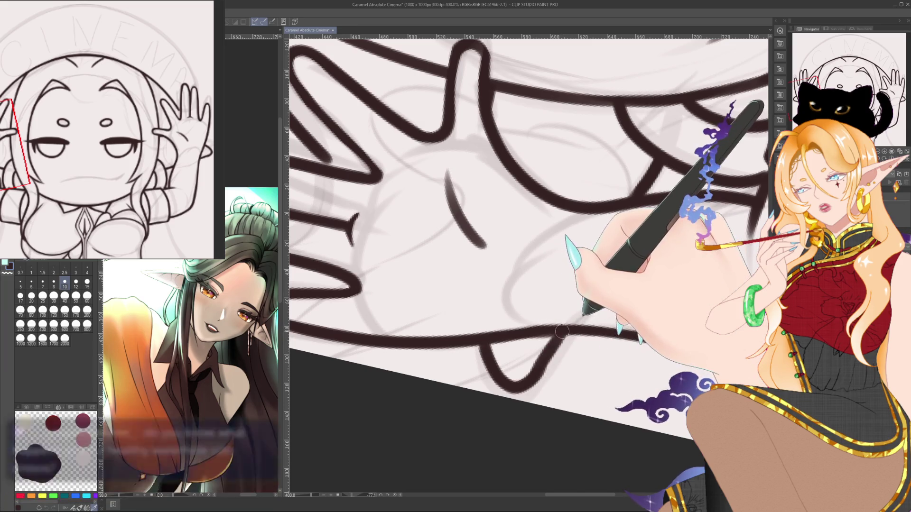
key("ctrl+z")
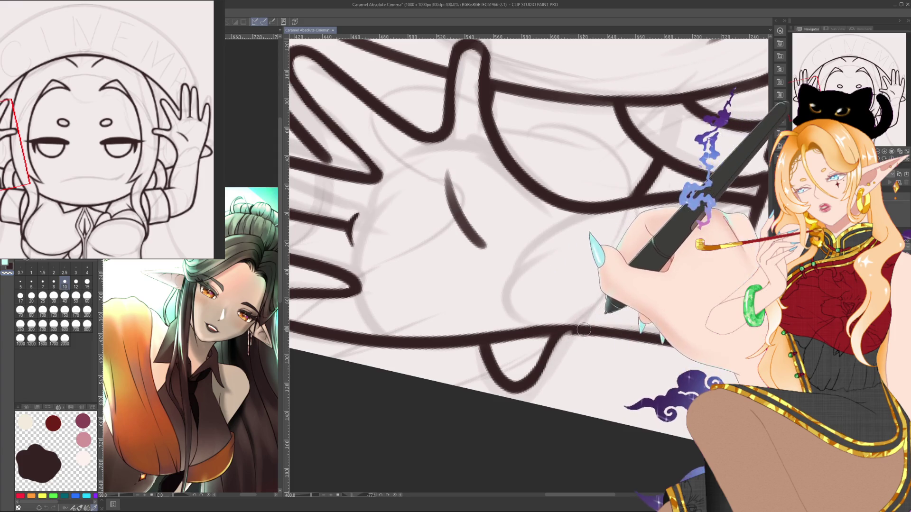
- Ink the long outer curve of the hand, extending it up toward the fingers
left_click_drag(563, 328, 513, 340)
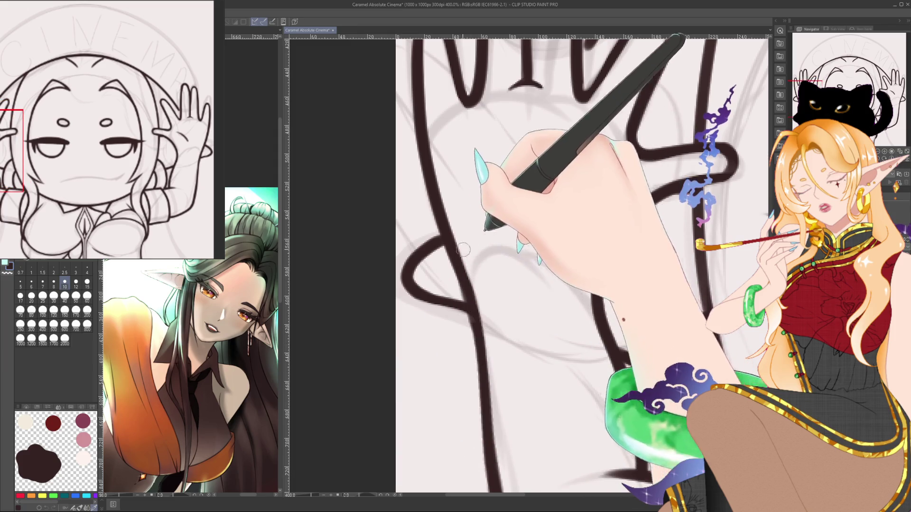
left_click_drag(655, 470, 633, 248)
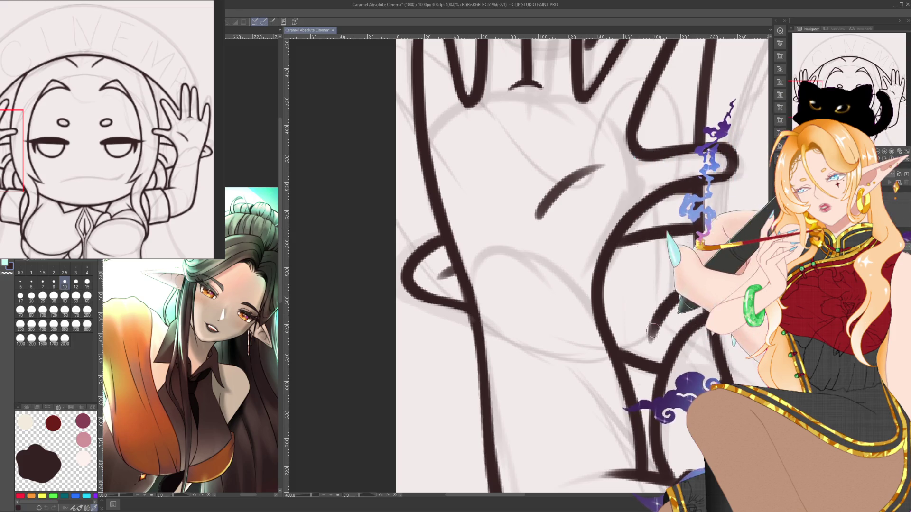
left_click_drag(652, 331, 707, 299)
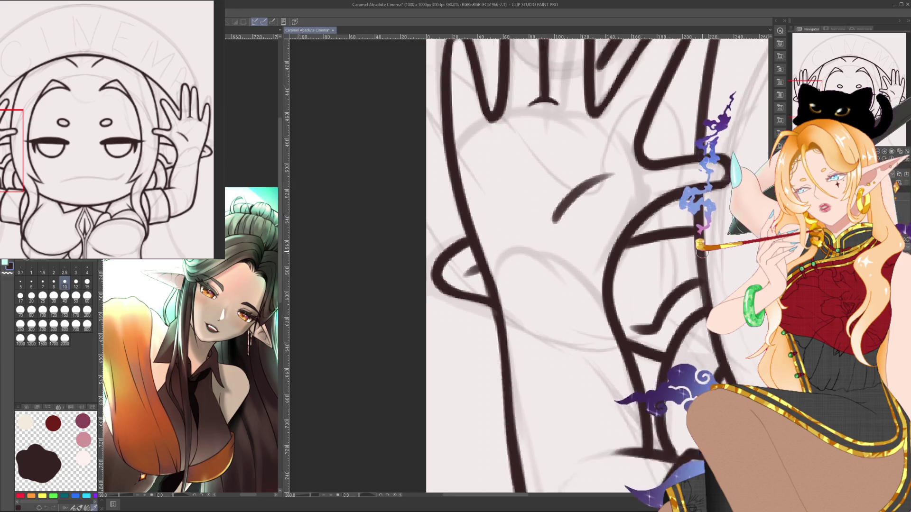
- Zoom, pan and tilt the canvas to frame the left hand's fingers and nearby hair
scroll(570, 265, "down", 3)
mouse_move(617, 285)
left_mouse_down()
mouse_move(578, 285)
mouse_move(573, 259)
mouse_move(575, 271)
mouse_move(535, 275)
left_mouse_up()
left_click_drag(630, 192, 583, 225)
scroll(543, 240, "down", 5)
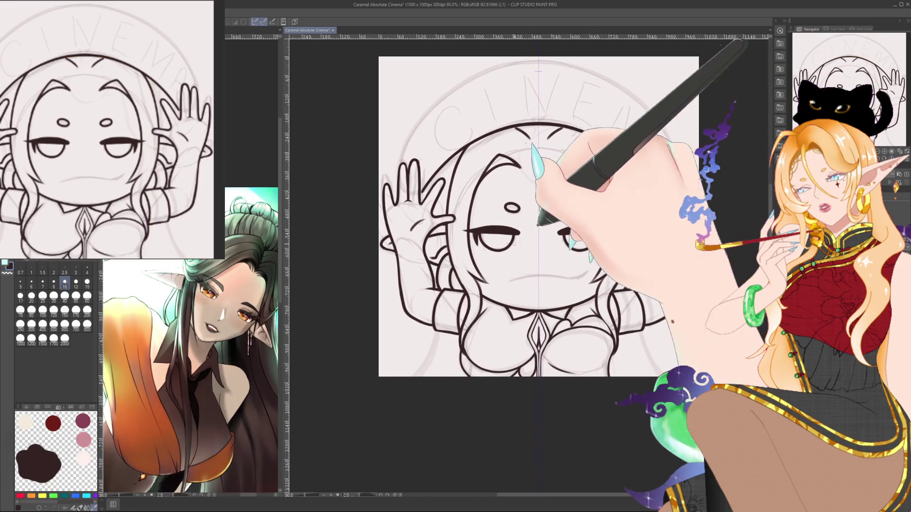
scroll(446, 251, "up", 3)
scroll(446, 250, "up", 2)
scroll(446, 250, "up", 2)
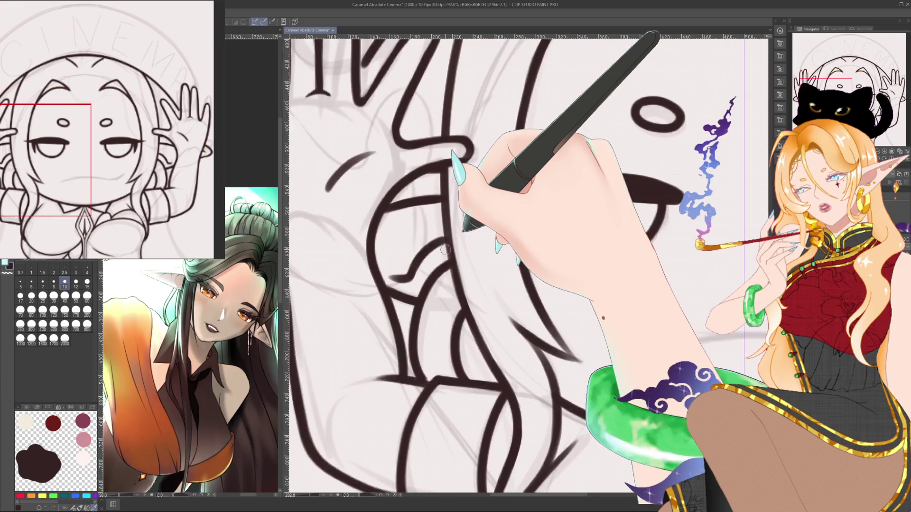
left_click_drag(445, 250, 544, 242)
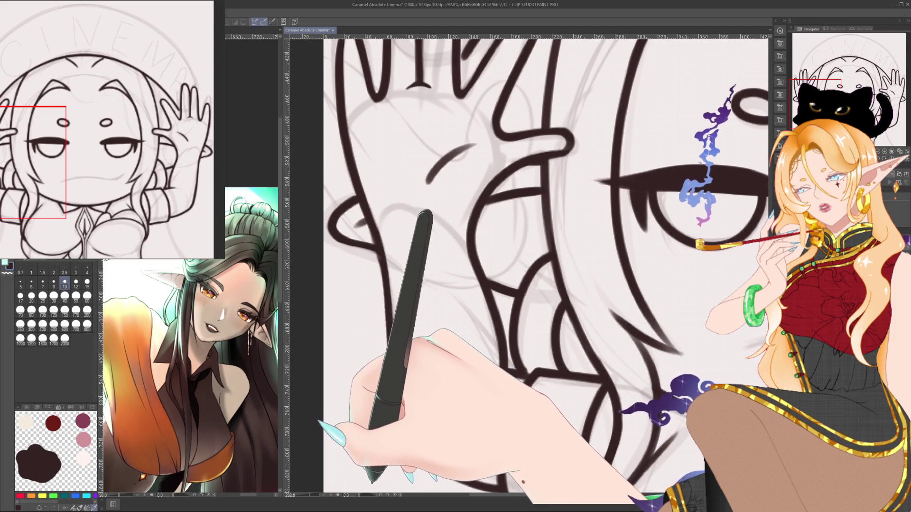
left_click_drag(527, 266, 475, 332)
left_click_drag(456, 249, 518, 207)
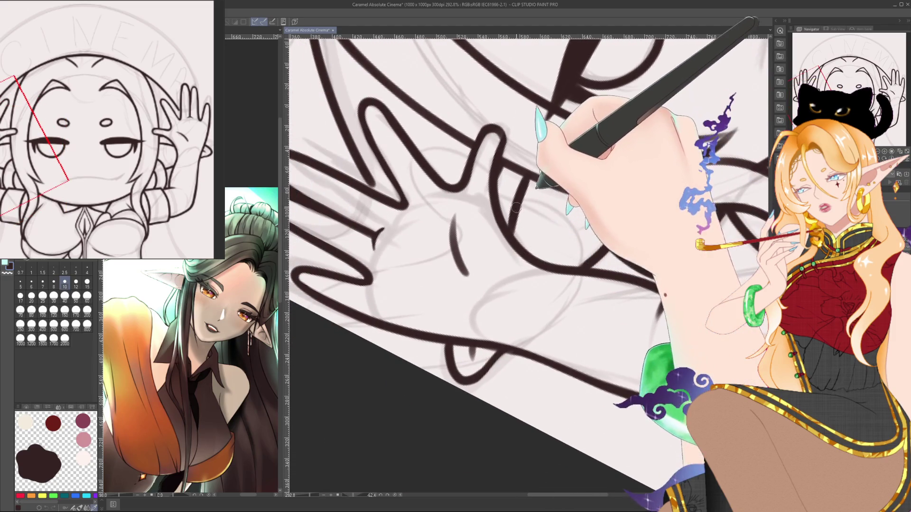
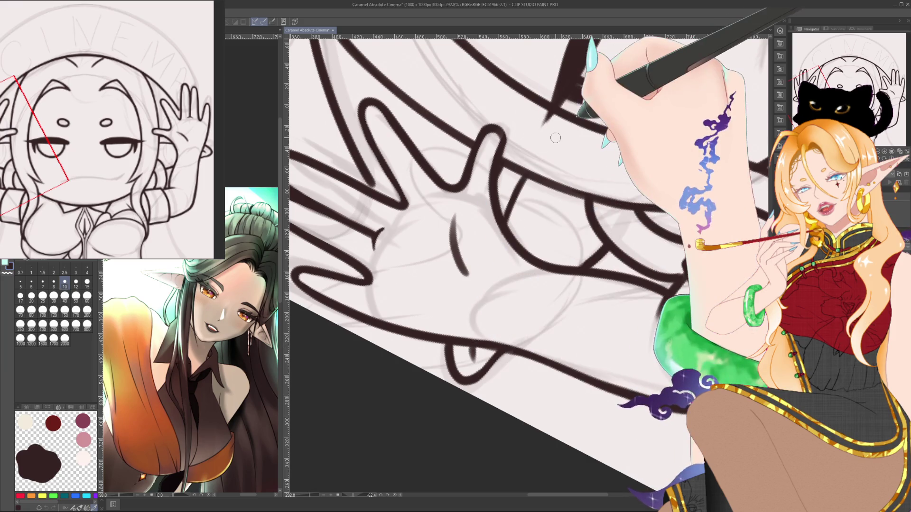
- Ink a curved finger line and a palm line across the chibi's raised hand
left_click_drag(409, 482, 612, 259)
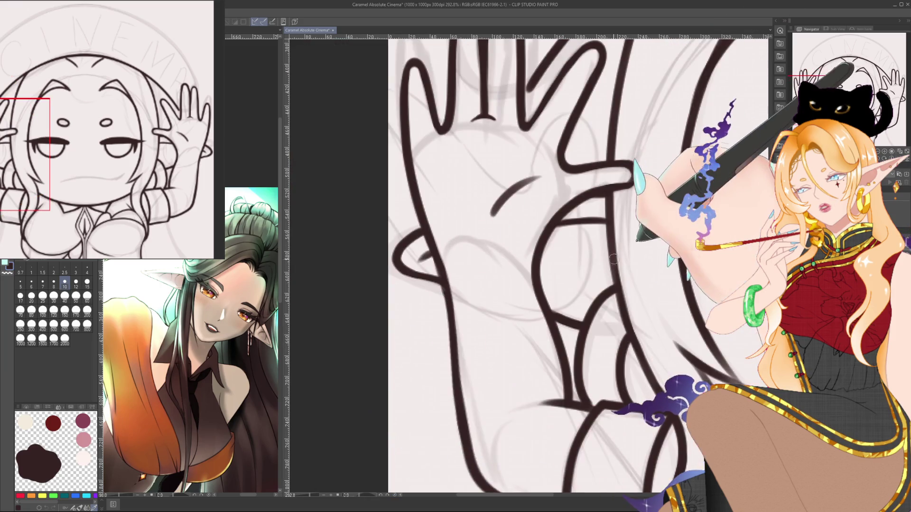
left_click_drag(579, 299, 609, 276)
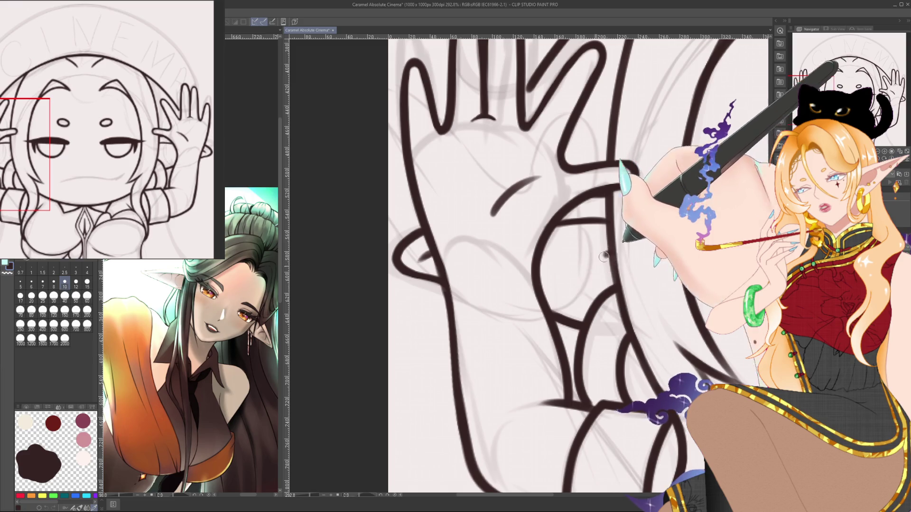
left_click_drag(567, 301, 588, 295)
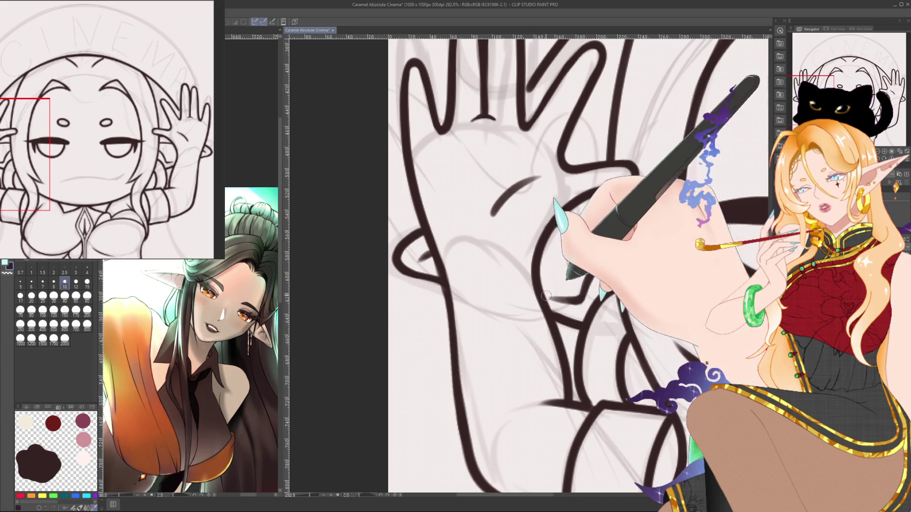
left_click_drag(551, 302, 591, 296)
- Zoom out and centre the whole drawing in the view
scroll(621, 239, "down", 5)
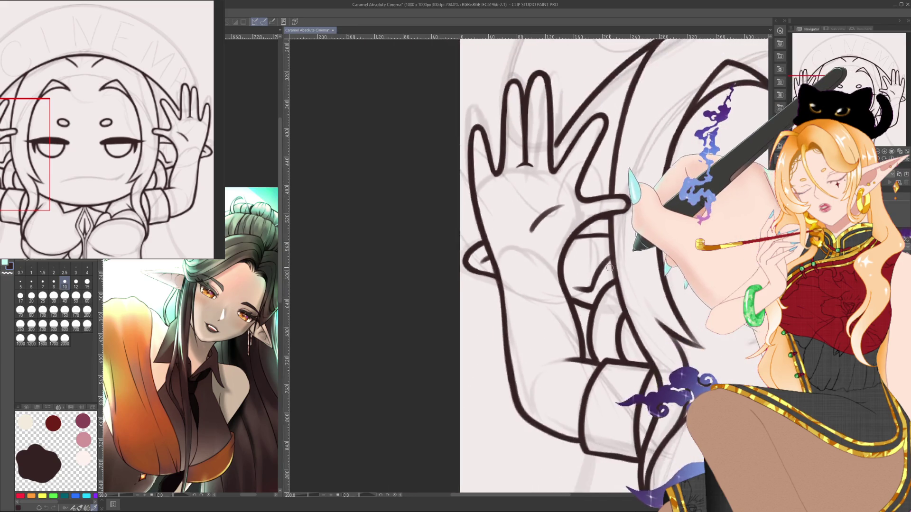
scroll(612, 256, "down", 1)
left_click_drag(612, 256, 479, 256)
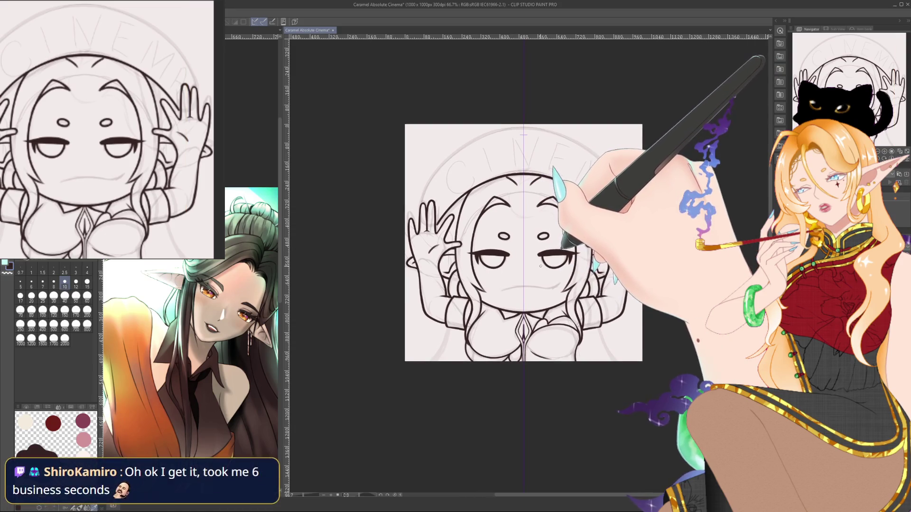
- Zoom in to about 165% with the chibi's face centred in the view
scroll(604, 263, "up", 1)
scroll(605, 263, "up", 1)
left_click_drag(542, 265, 577, 300)
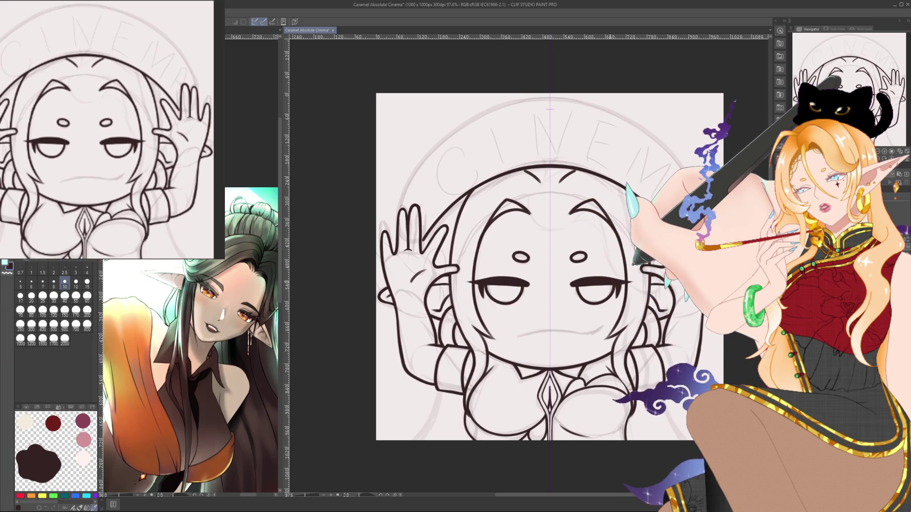
left_click_drag(551, 266, 555, 277)
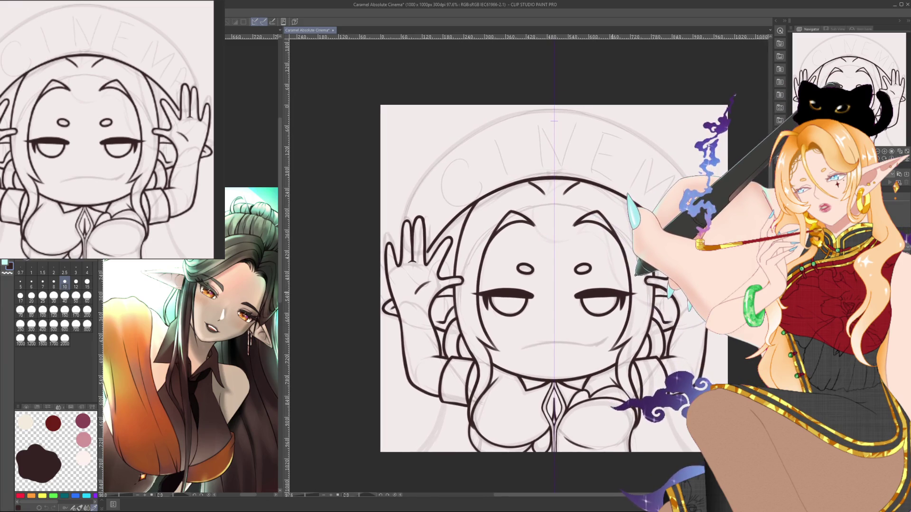
scroll(615, 215, "up", 3)
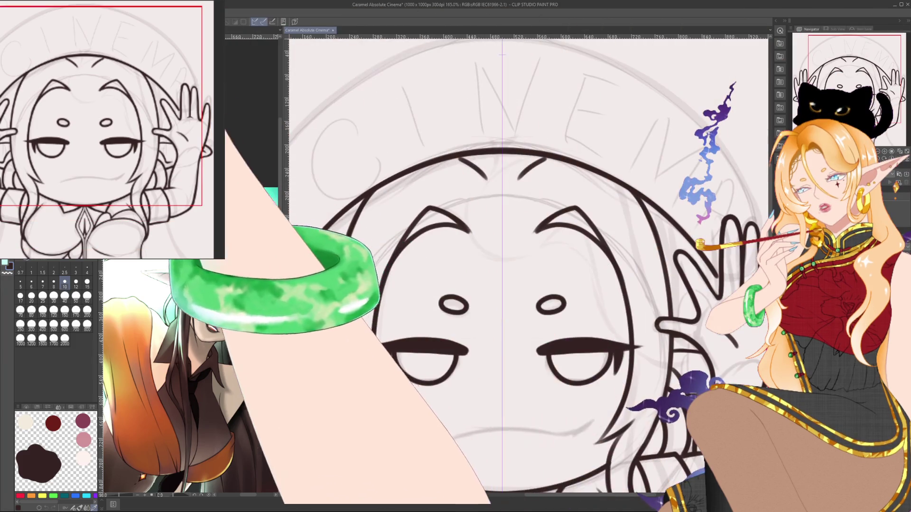
- At brush size 10, ink the curled lock and a strand sweeping right from it
key("bracketright")
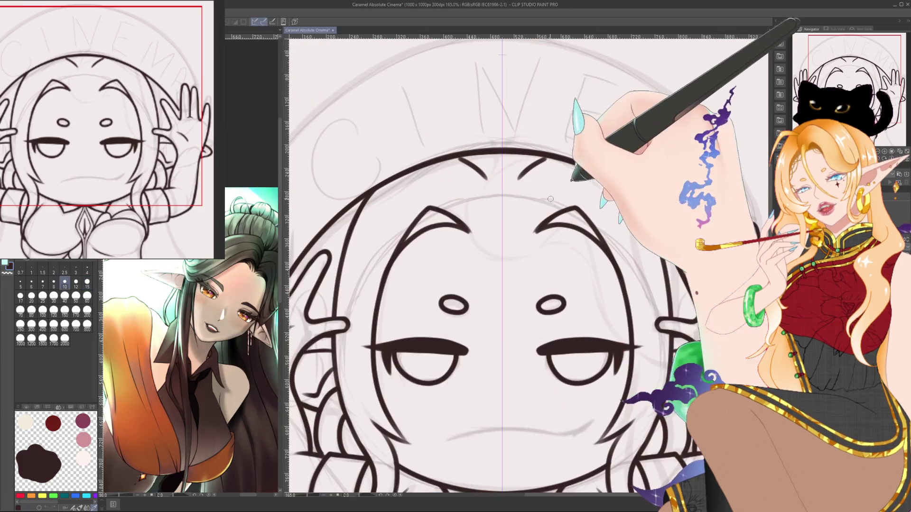
key("bracketleft")
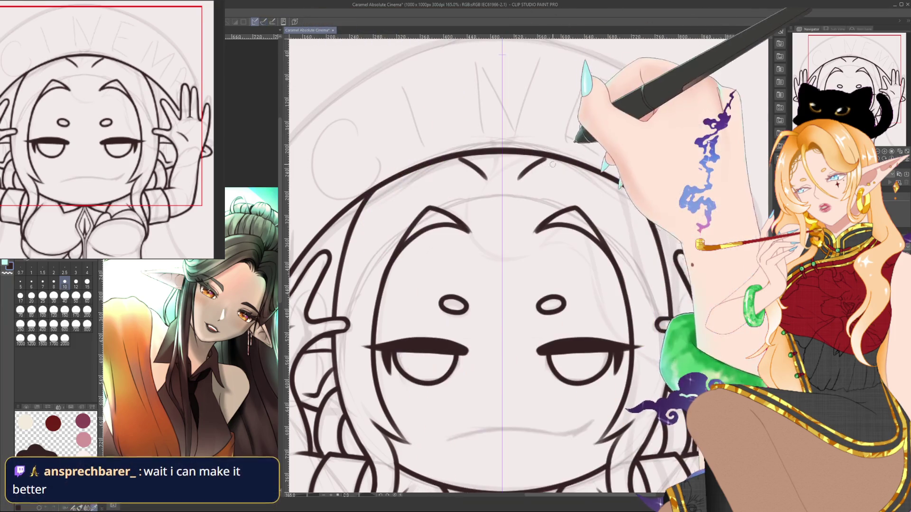
left_click_drag(543, 153, 527, 252)
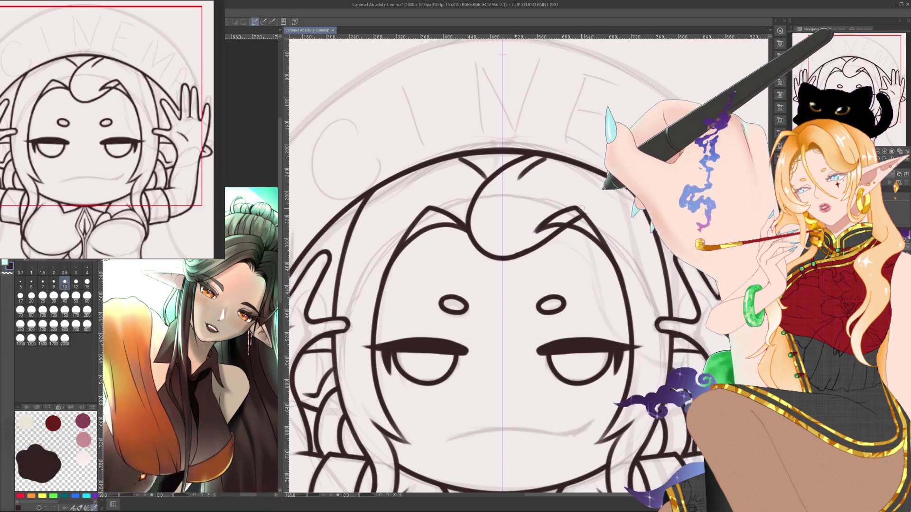
left_click_drag(530, 233, 585, 203)
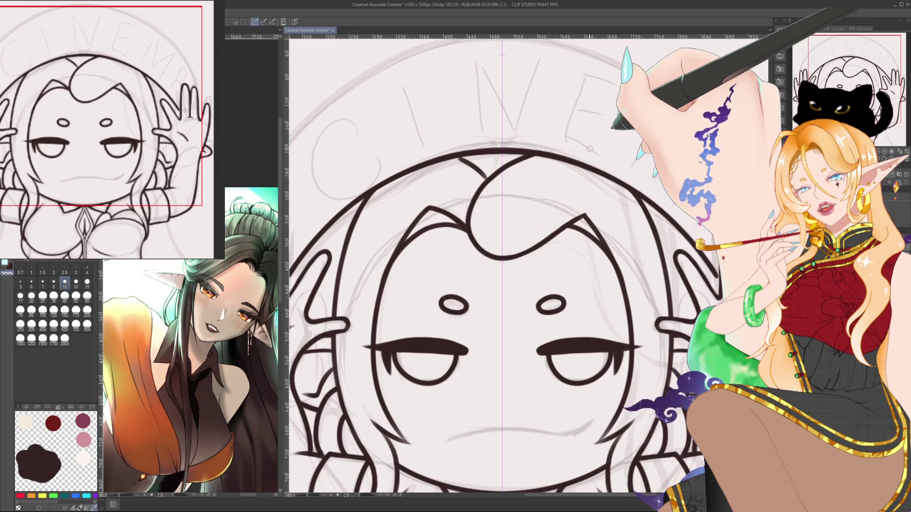
- Undo the two stray eyebrow strokes and nudge the drawing up and left
key("bracketright")
key("bracketright")
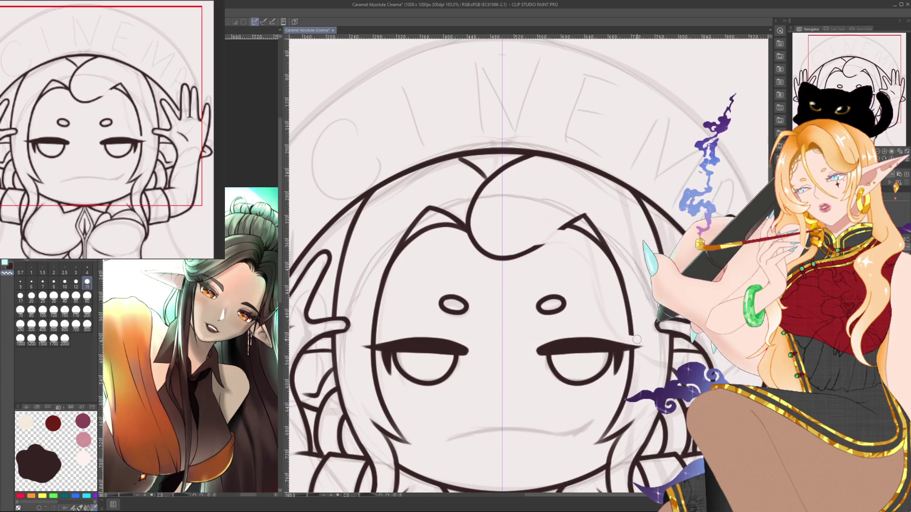
key("ctrl+z")
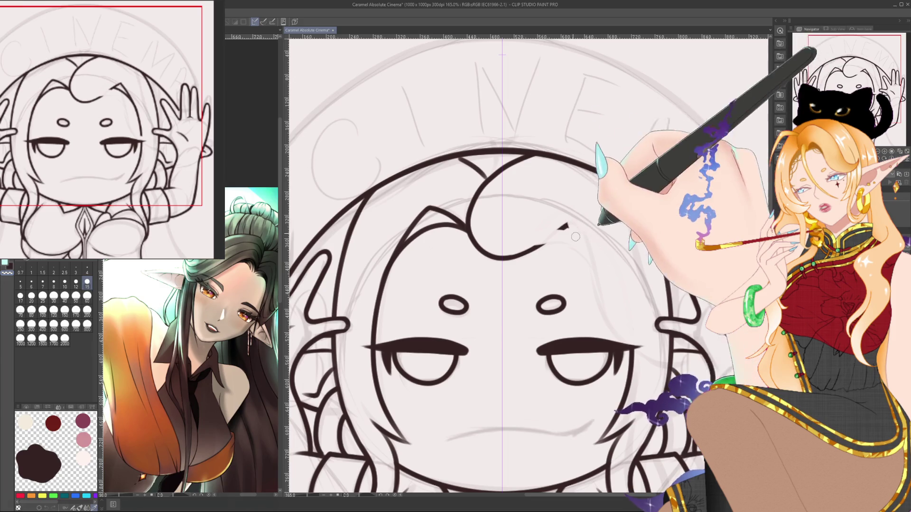
key("ctrl+z")
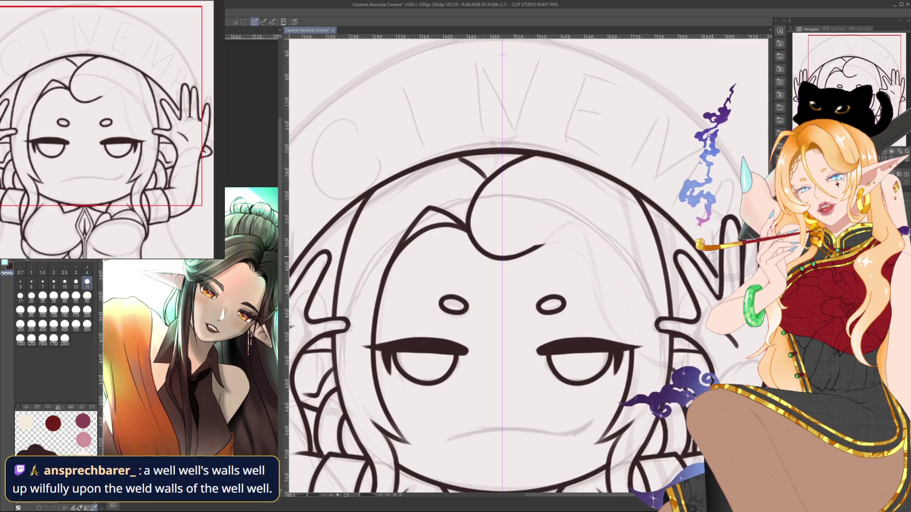
left_click_drag(712, 256, 698, 234)
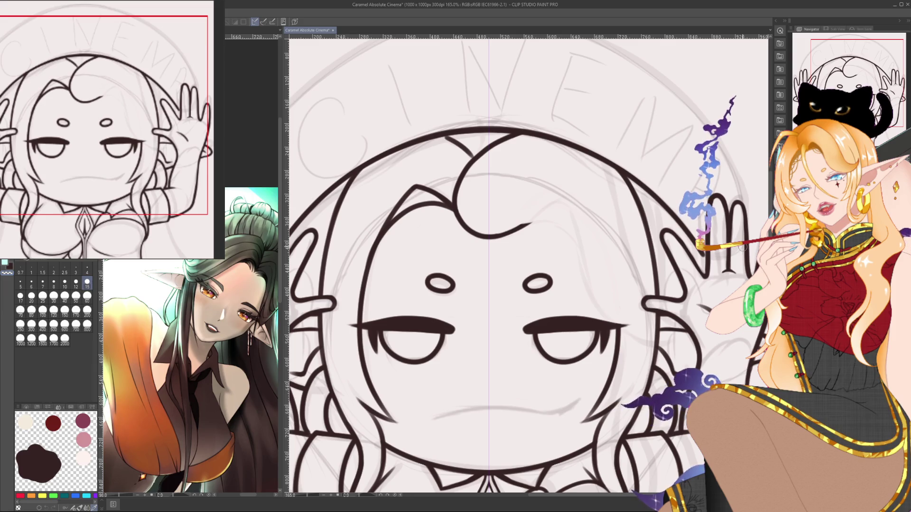
- At brush size 8, add a thin stroke to the hair curl
left_click_drag(701, 264, 675, 253)
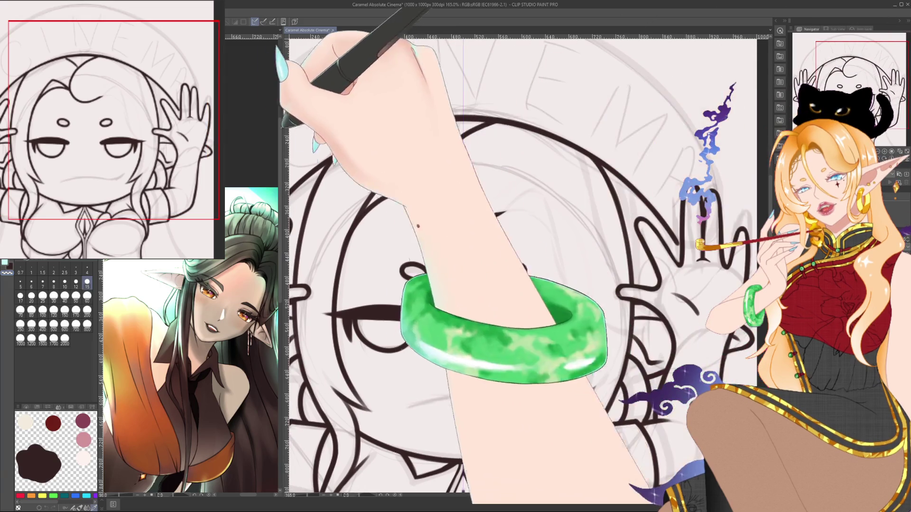
key("bracketleft")
key("bracketleft")
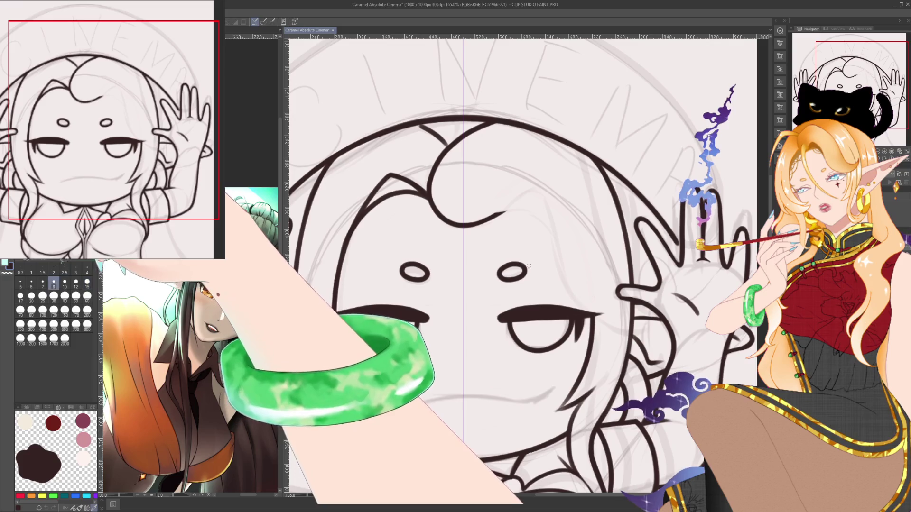
key("bracketleft")
left_click_drag(505, 214, 524, 193)
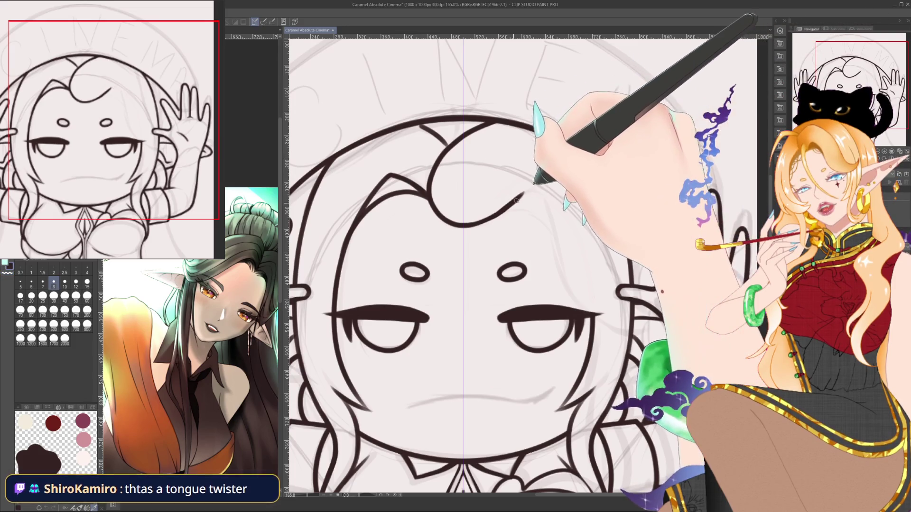
- At size 10, ink hair lines down from the curl and the right cheek, then tilt the view
key("bracketright")
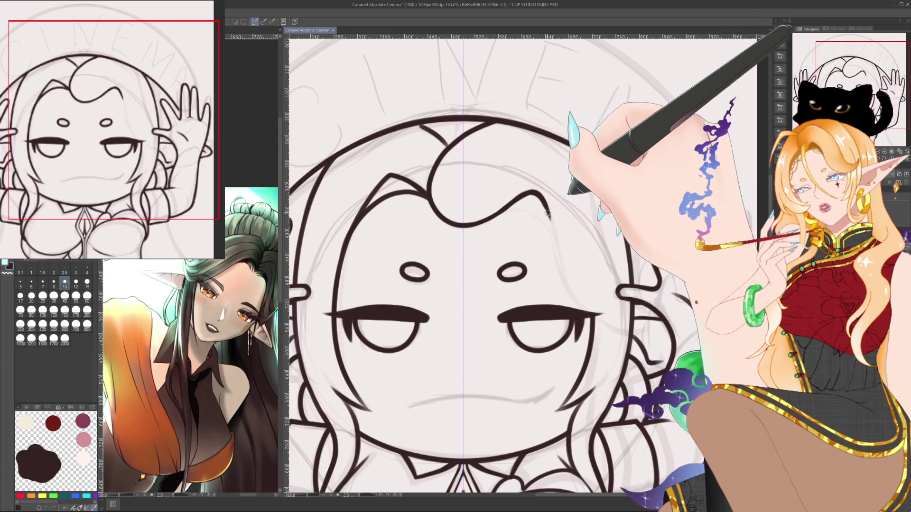
mouse_move(544, 201)
left_mouse_down()
mouse_move(560, 269)
mouse_move(581, 297)
left_mouse_up()
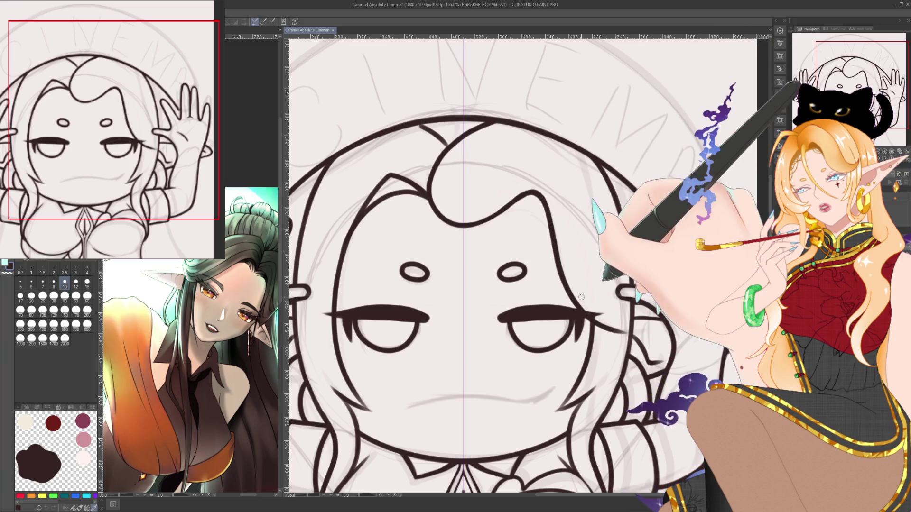
left_click_drag(638, 222, 620, 289)
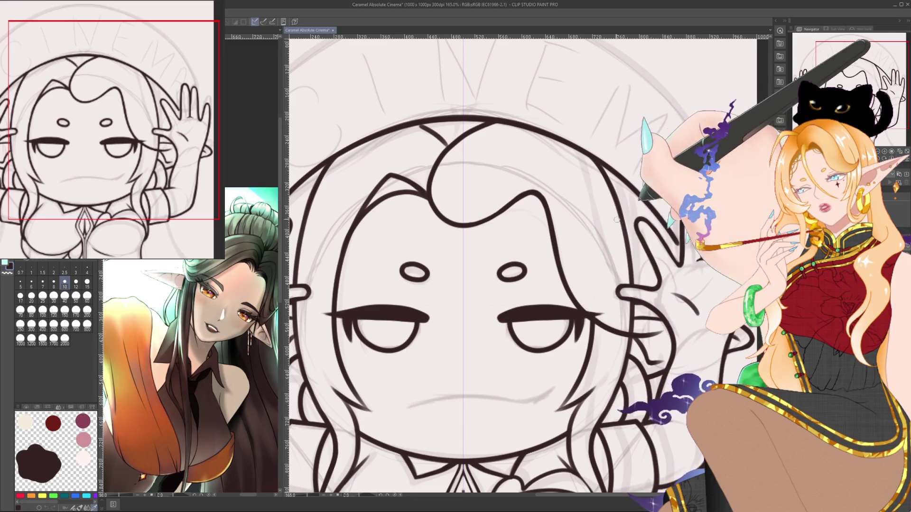
left_click_drag(584, 158, 598, 216)
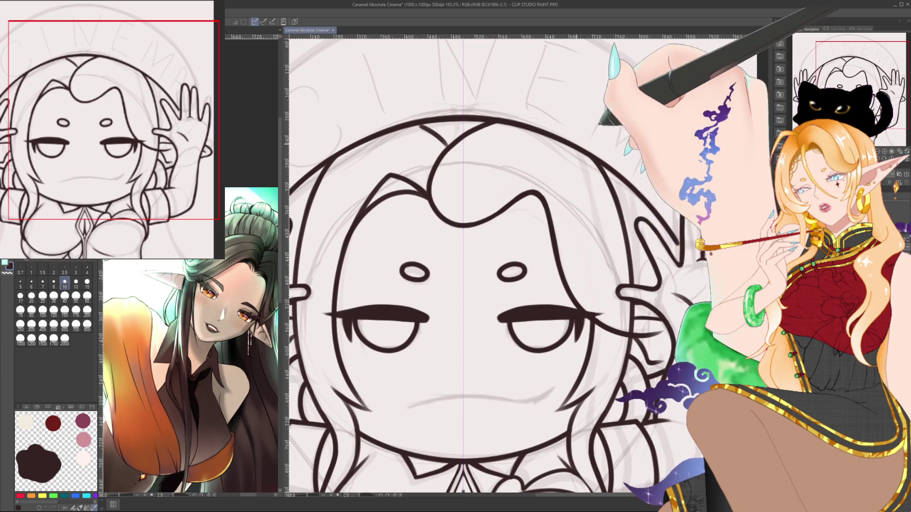
left_click_drag(590, 156, 596, 223)
key("ctrl+z")
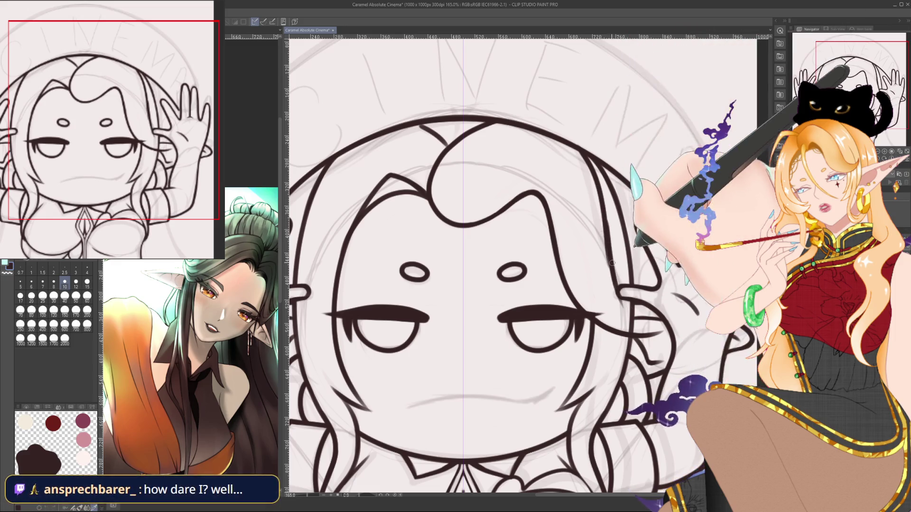
left_click_drag(606, 219, 612, 265)
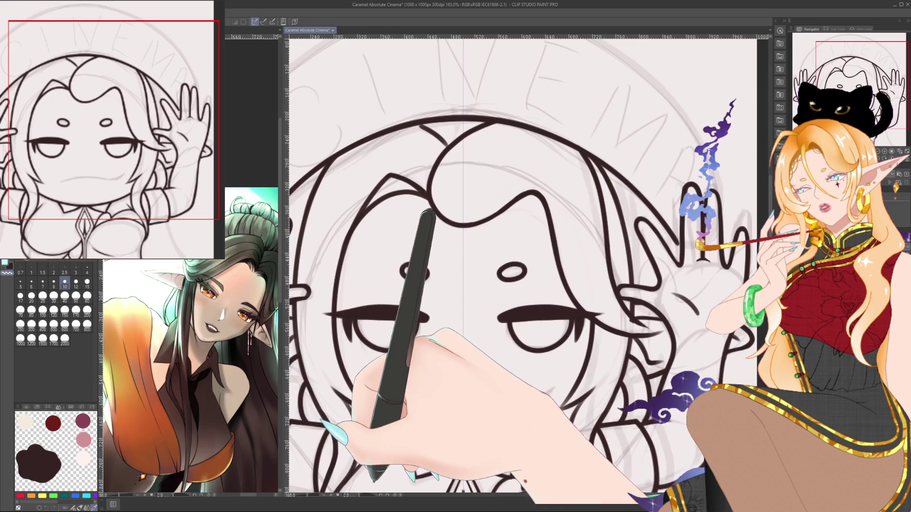
left_click_drag(545, 299, 503, 342)
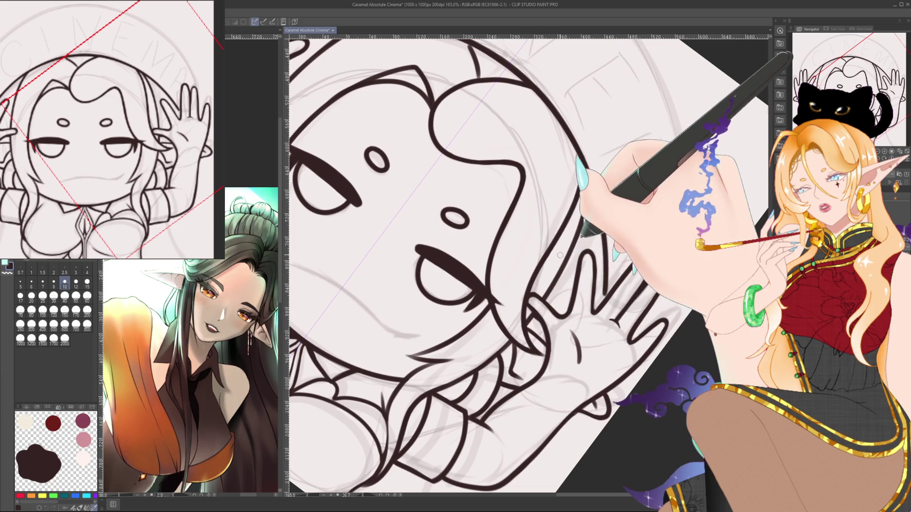
- Reset the canvas rotation to upright and frame the face
key("ctrl+@")
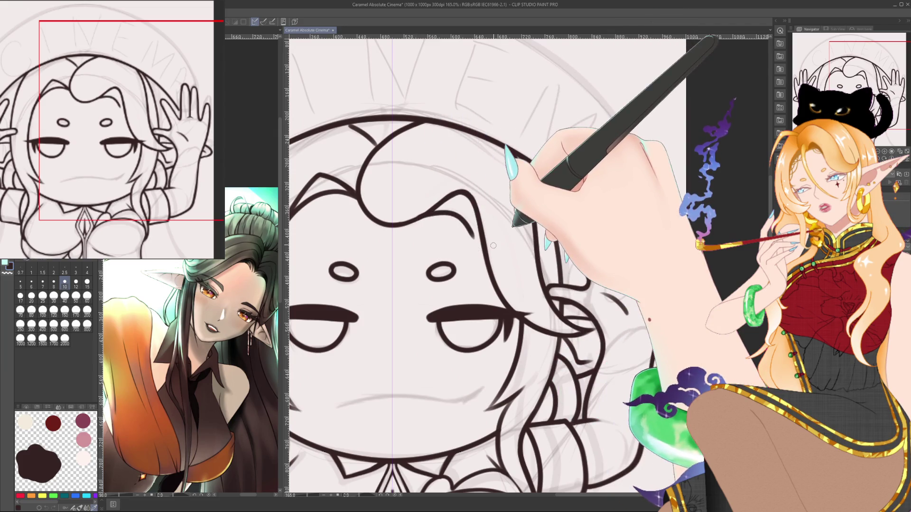
left_click_drag(493, 246, 516, 370)
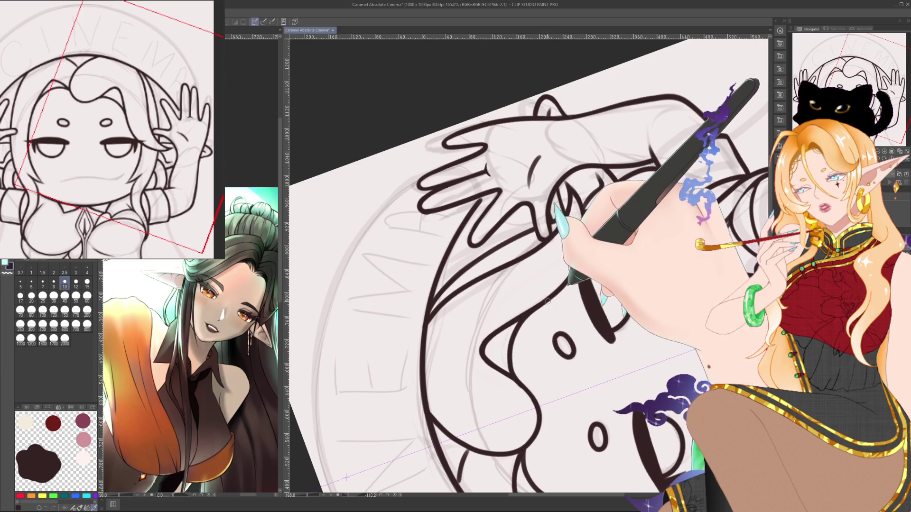
key("ctrl+@")
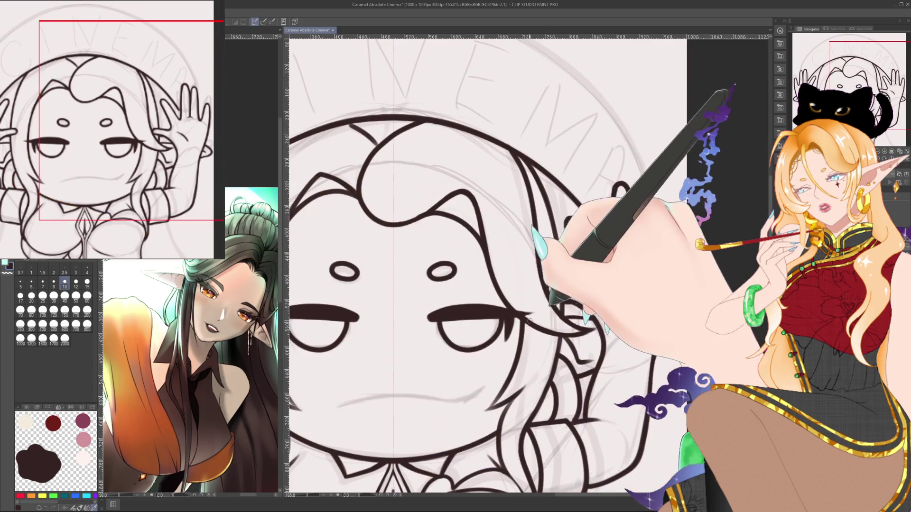
left_click_drag(530, 320, 632, 290)
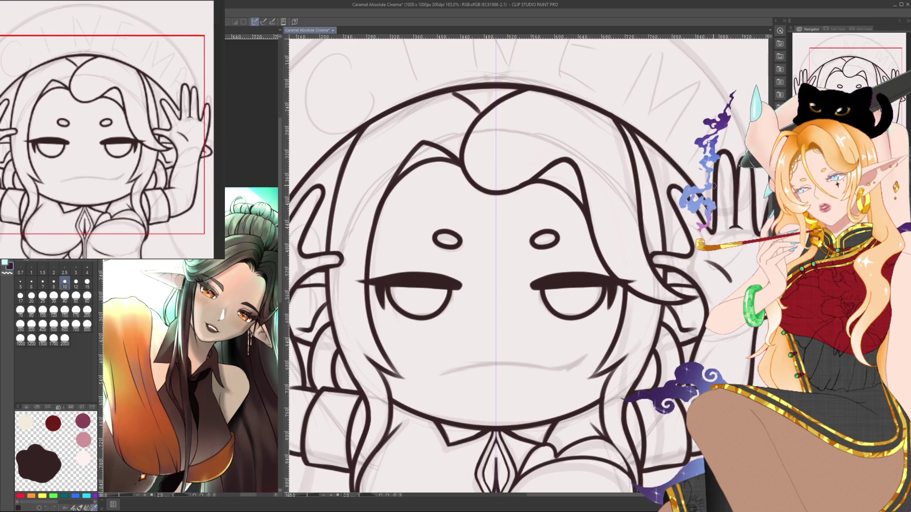
key("ctrl+minus")
key("ctrl+plus")
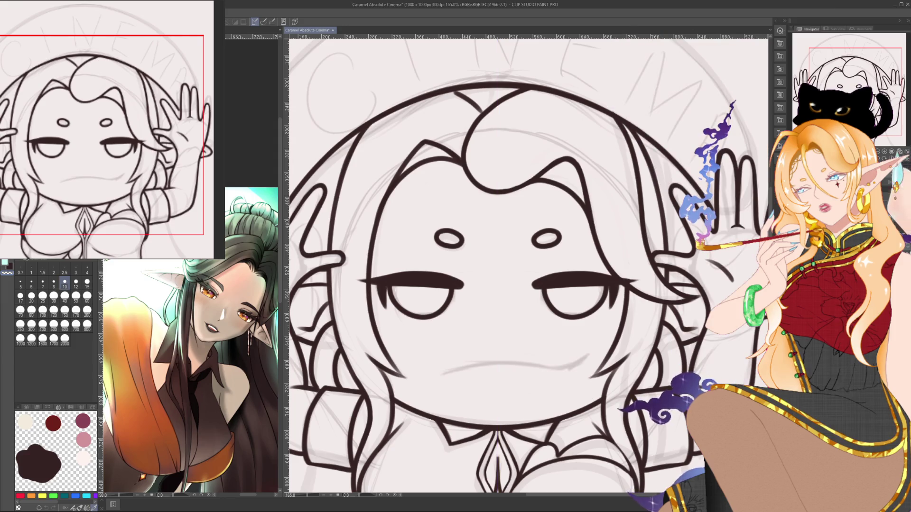
- Ink a long thin hair strand from the forehead past the right eye, both edges
left_click_drag(519, 182, 534, 155)
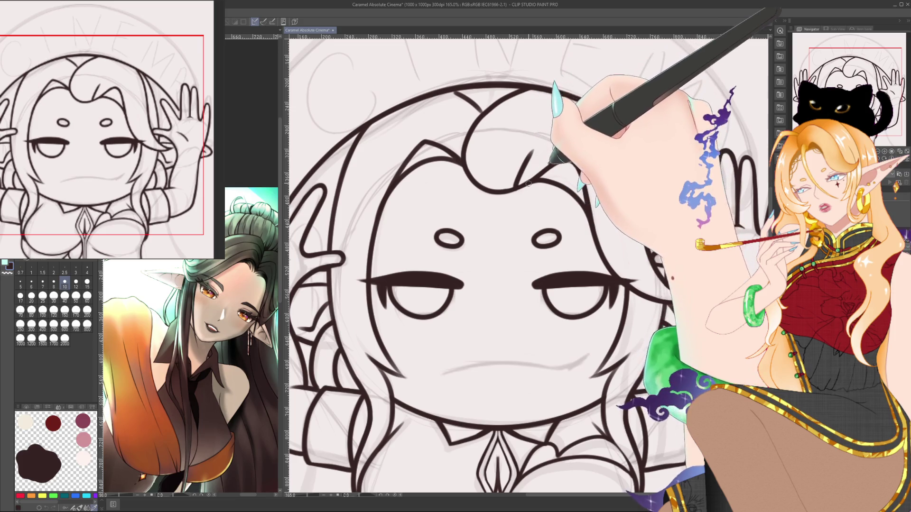
mouse_move(540, 149)
left_mouse_down()
mouse_move(531, 157)
mouse_move(547, 370)
left_mouse_up()
left_click_drag(541, 144, 555, 356)
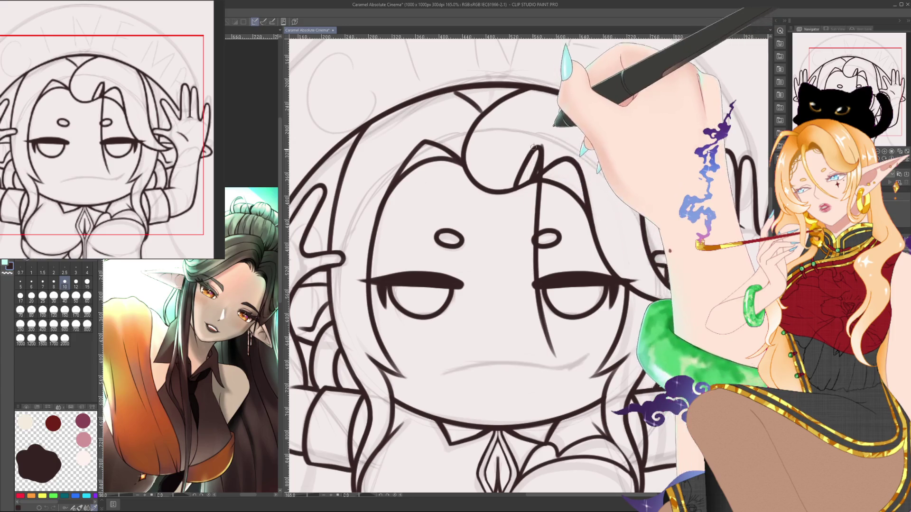
left_click_drag(537, 150, 553, 353)
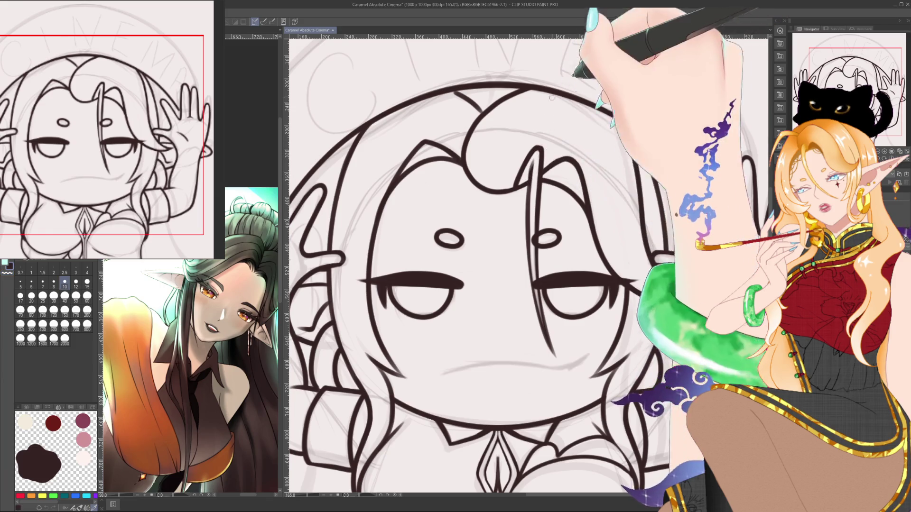
- Zoom and pan to check the strand and bring the top of the head into view
scroll(474, 266, "down", 10)
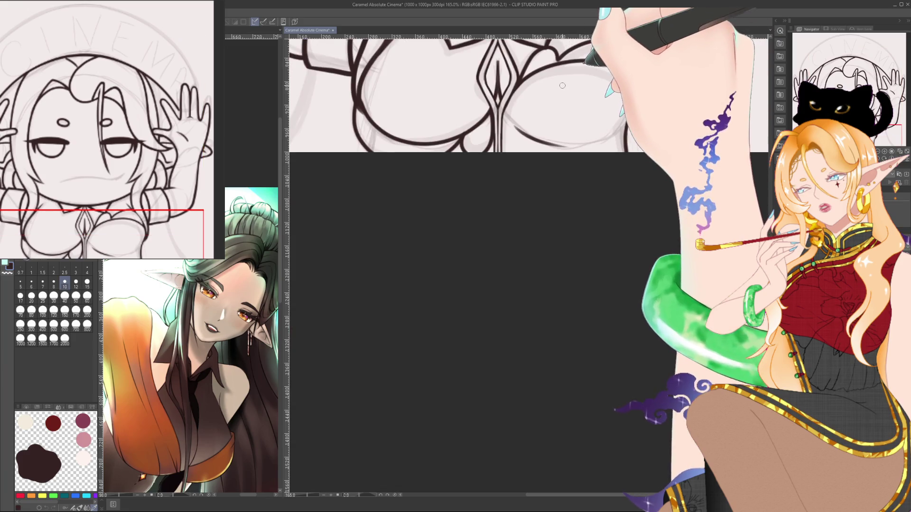
scroll(475, 166, "up", 4)
scroll(594, 245, "up", 8)
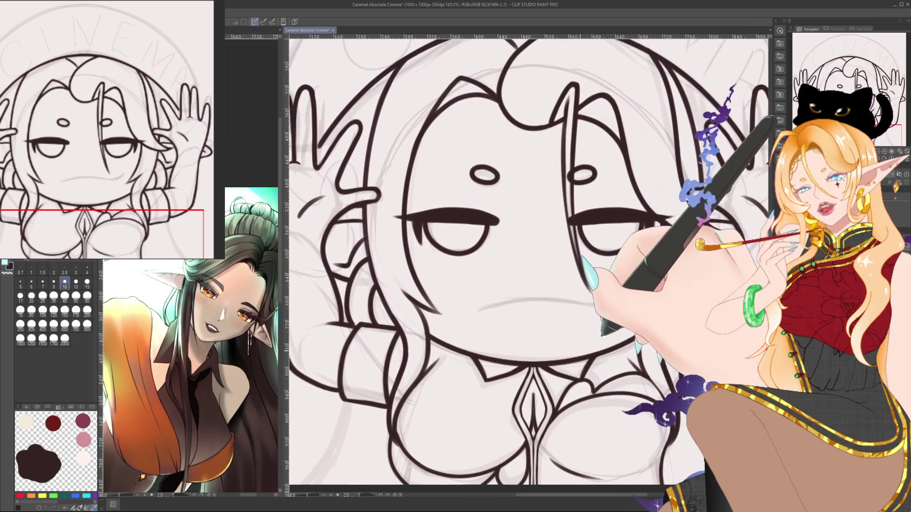
scroll(528, 266, "up", 1)
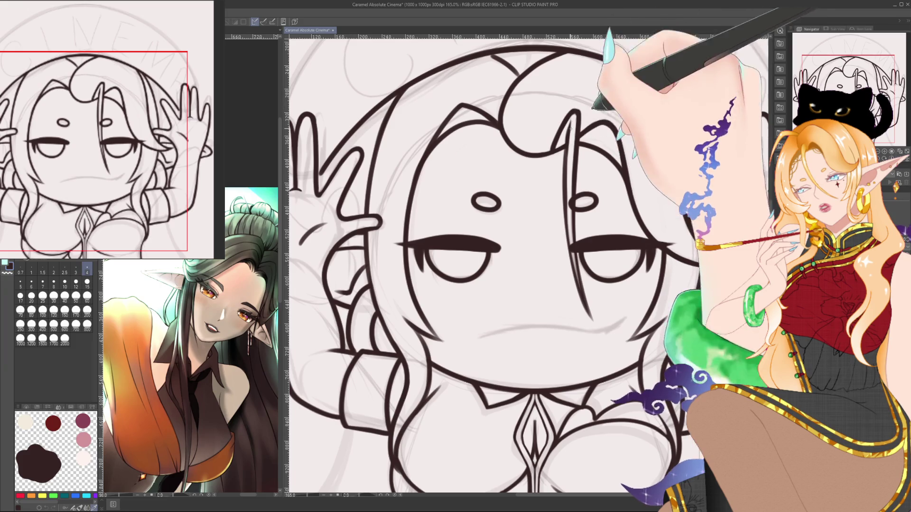
left_click_drag(585, 86, 565, 89)
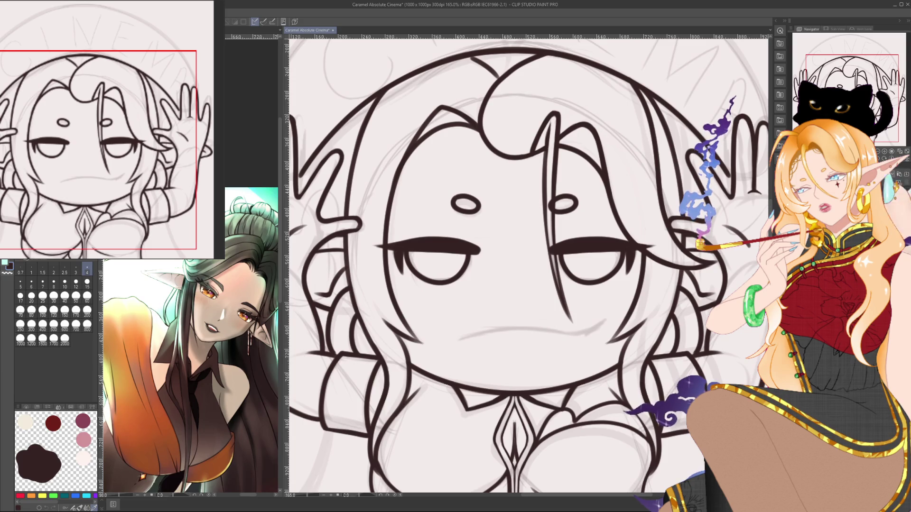
scroll(556, 304, "down", 5)
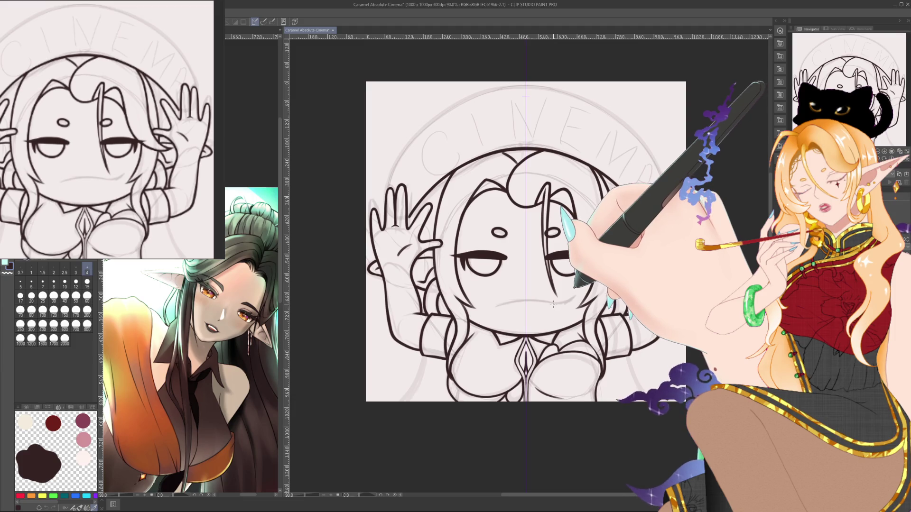
scroll(553, 304, "up", 4)
left_click_drag(522, 238, 531, 399)
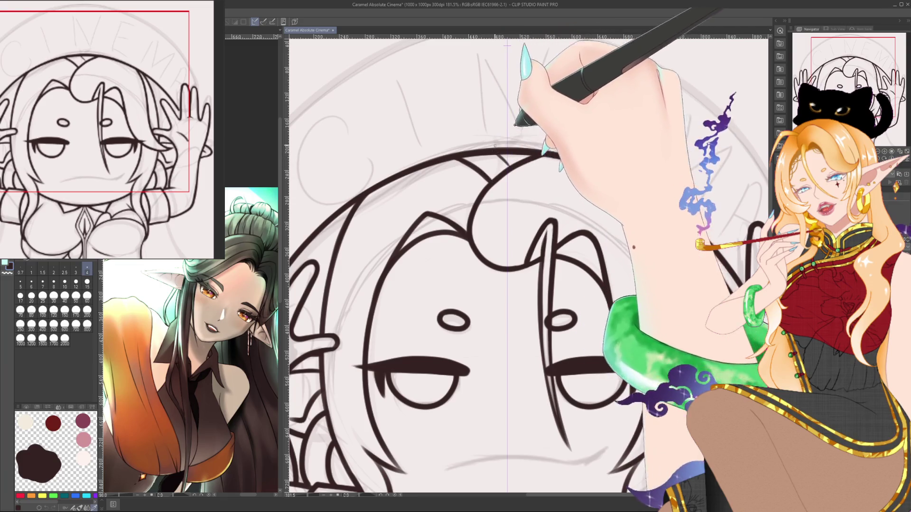
- Set the brush to size 8 and centre the face and raised hands in view
left_click(54, 282)
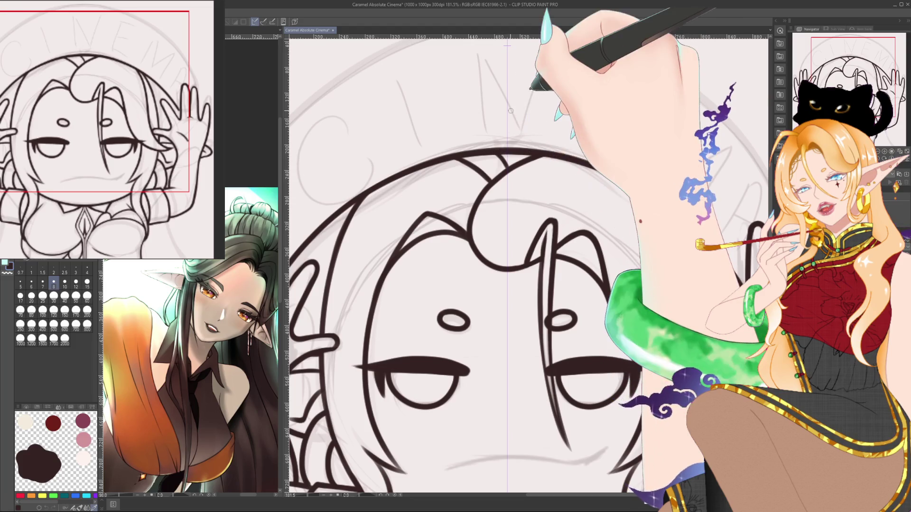
scroll(511, 110, "down", 3)
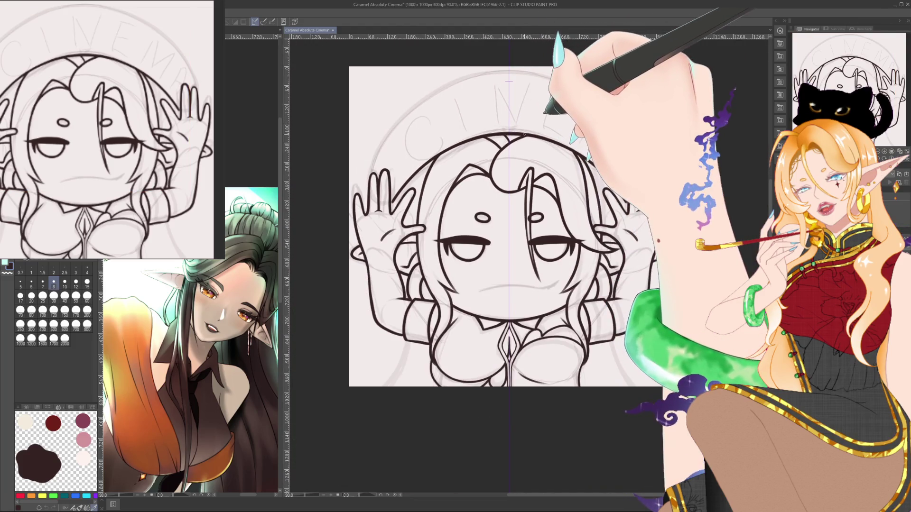
scroll(524, 134, "up", 2)
scroll(503, 157, "up", 2)
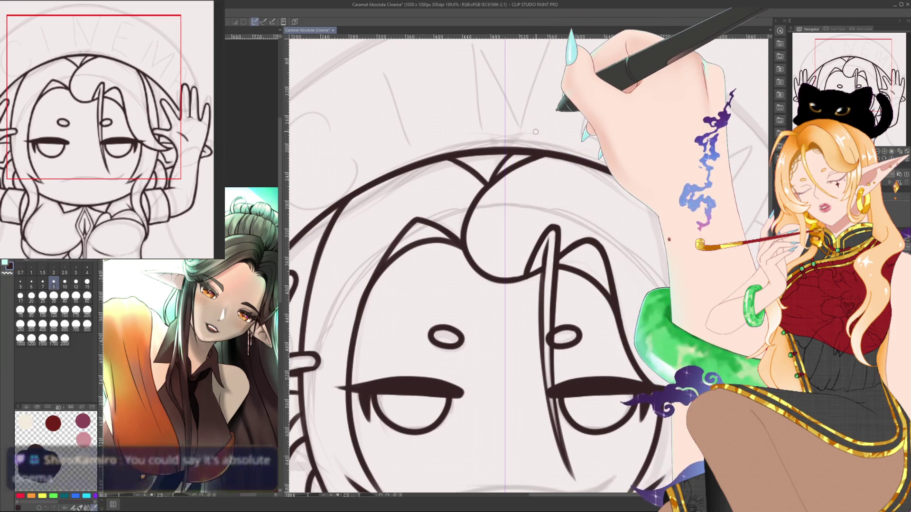
scroll(534, 134, "down", 3)
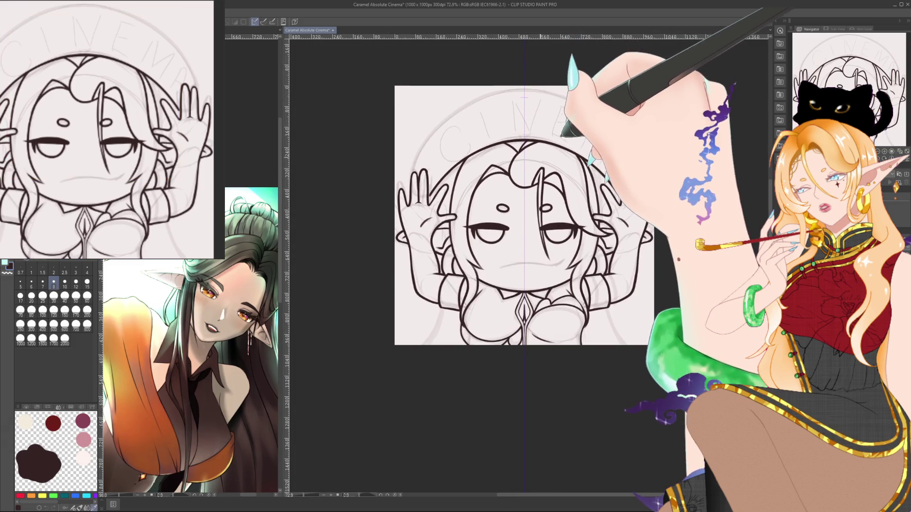
left_click_drag(535, 134, 522, 166)
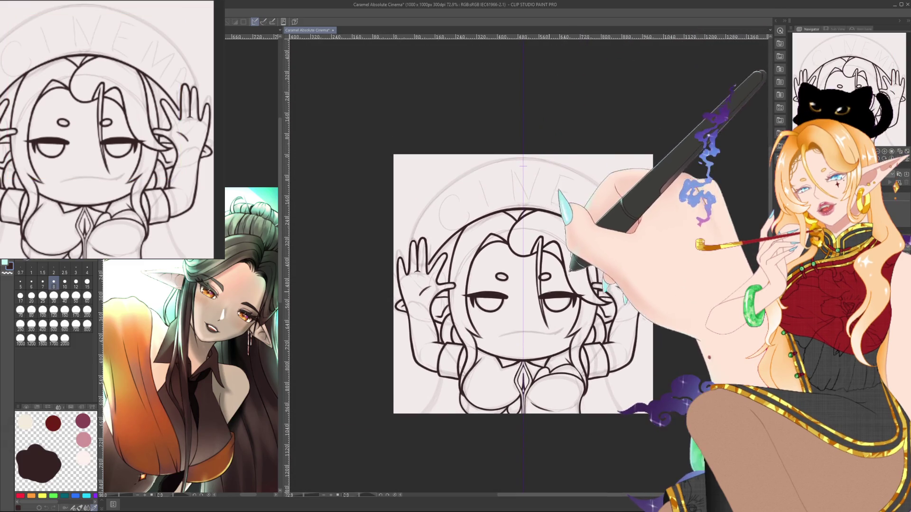
scroll(523, 166, "up", 2)
scroll(522, 166, "up", 2)
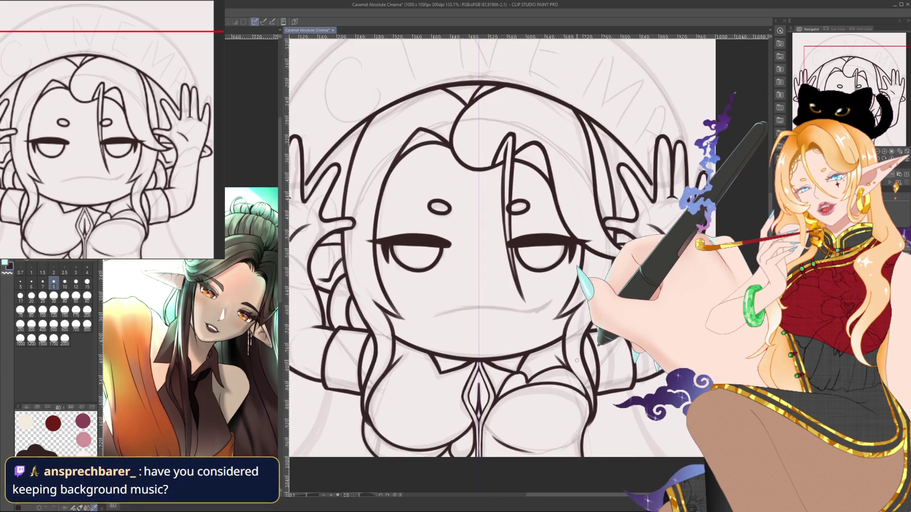
scroll(523, 166, "up", 2)
left_click_drag(522, 166, 574, 130)
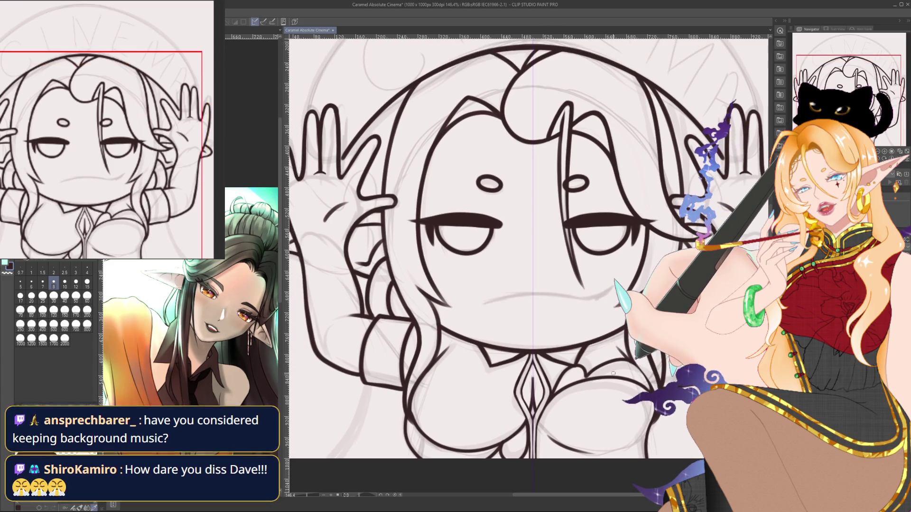
- Zoom to about 220% on the face's right side and tilt the canvas for the cheek
key("ctrl+alt+0")
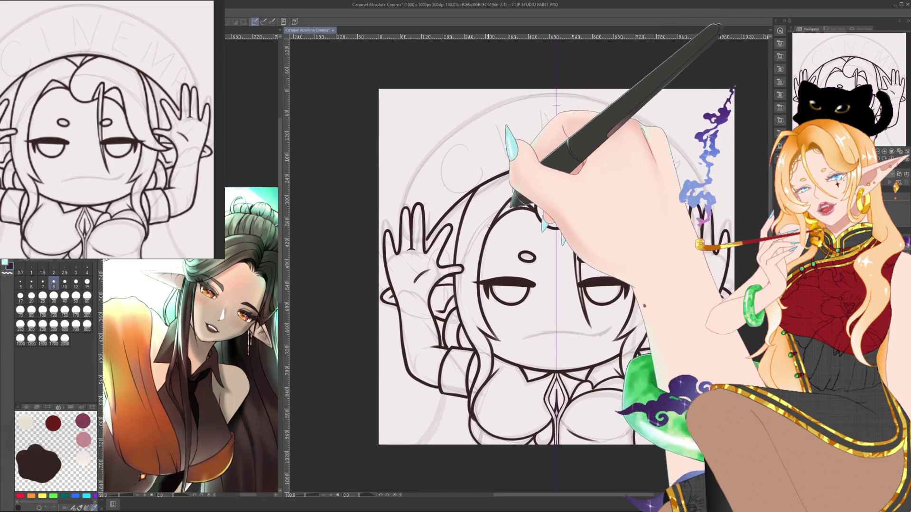
scroll(426, 216, "up", 3)
scroll(426, 216, "up", 5)
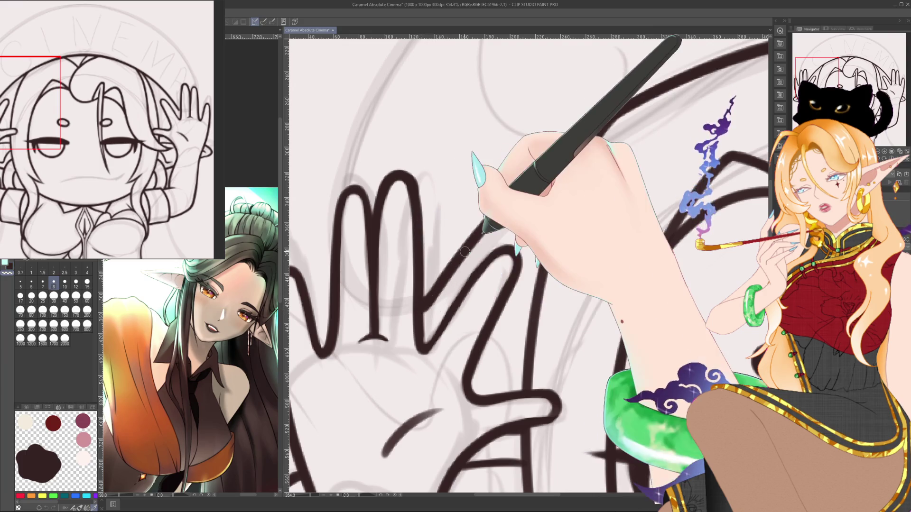
scroll(465, 251, "down", 6)
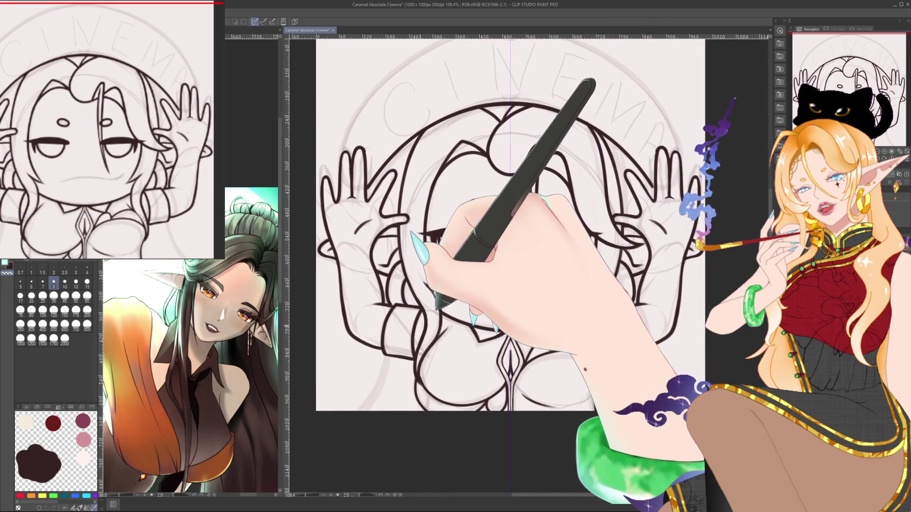
scroll(426, 317, "down", 1)
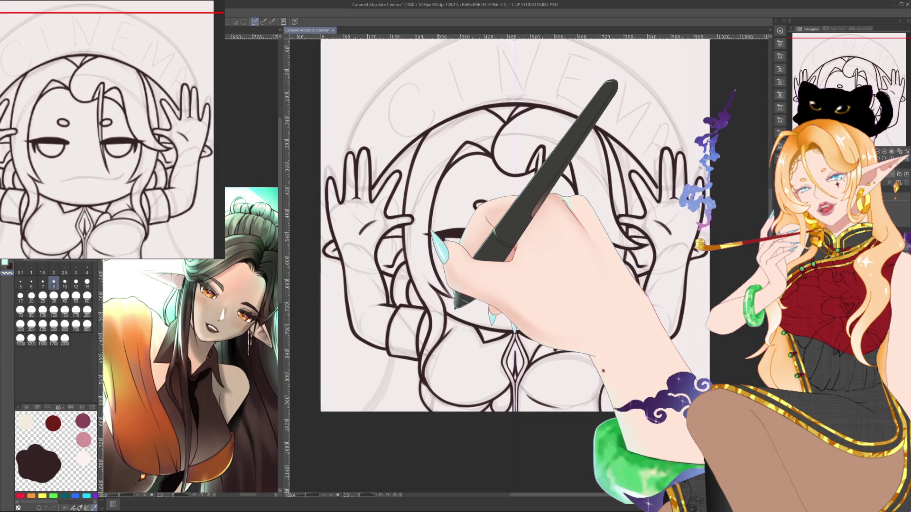
scroll(574, 280, "up", 4)
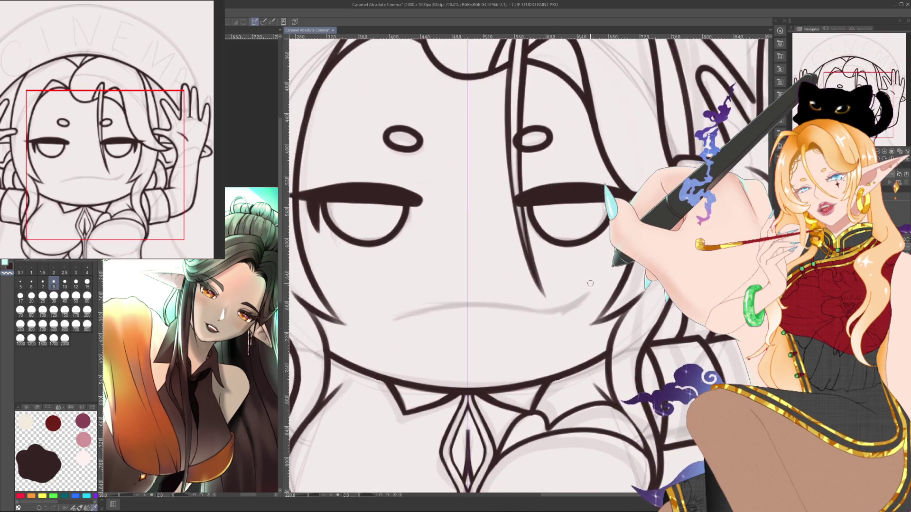
left_click_drag(590, 283, 566, 214)
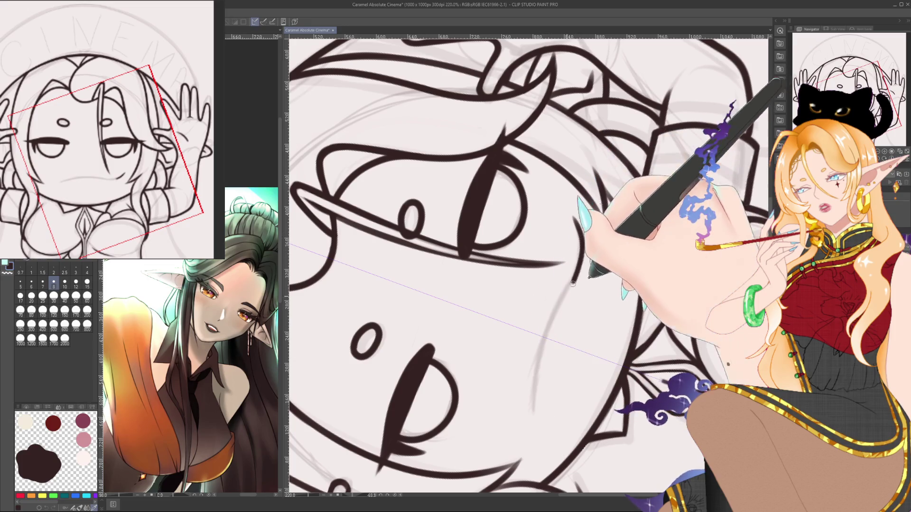
- Ink the cheek contour over the sketch, then set the view upright at 146%
left_click_drag(573, 282, 538, 420)
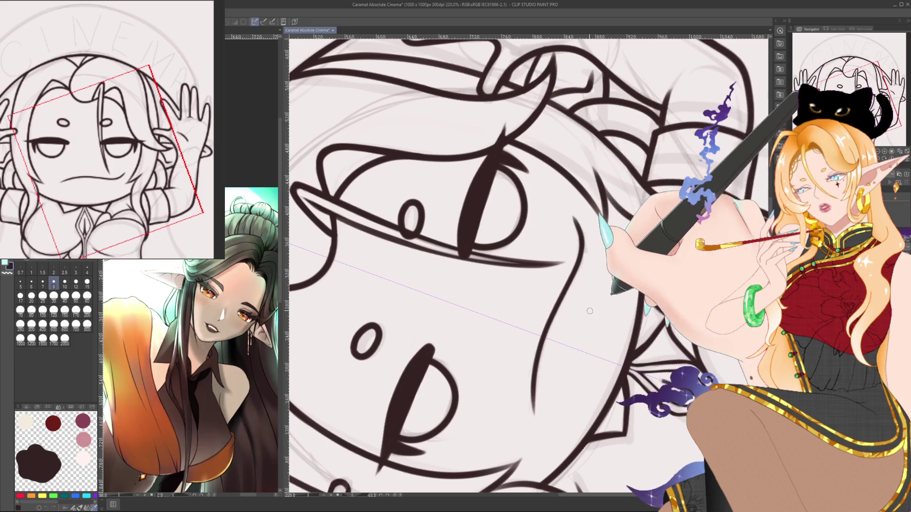
key("ctrl+@")
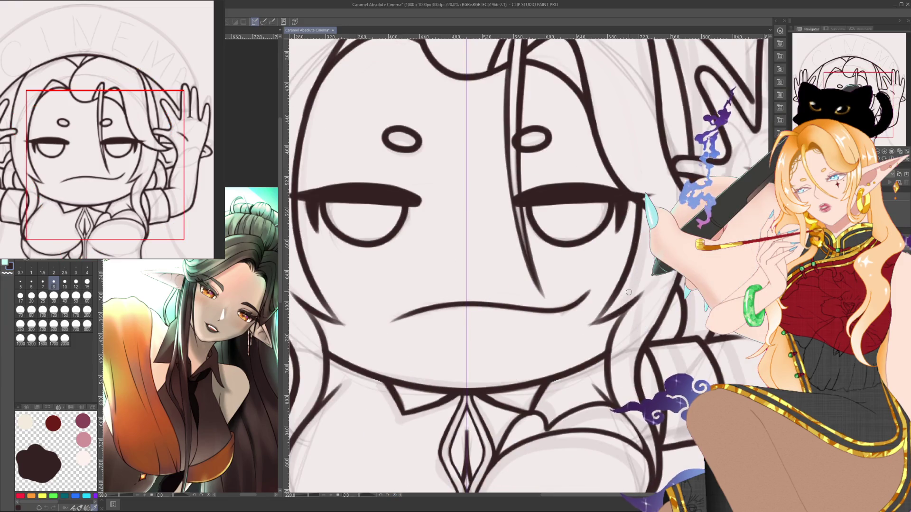
scroll(628, 293, "down", 5)
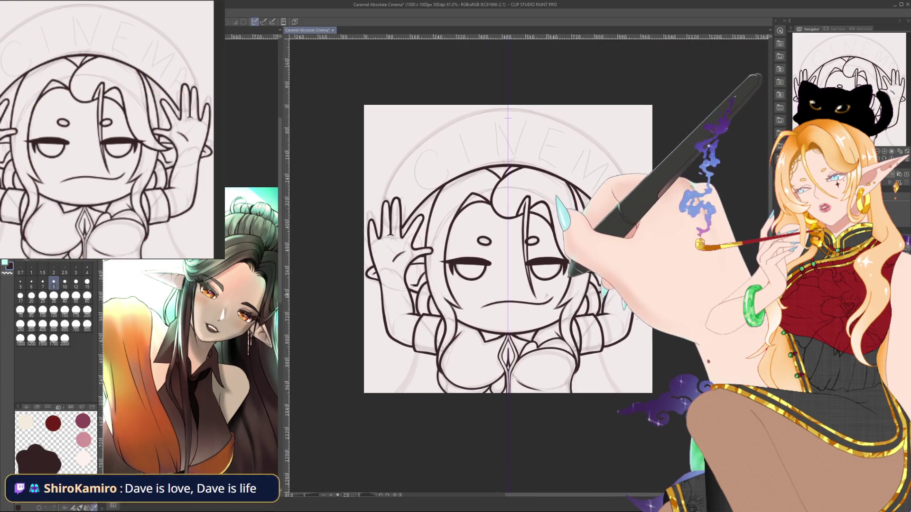
scroll(546, 296, "up", 3)
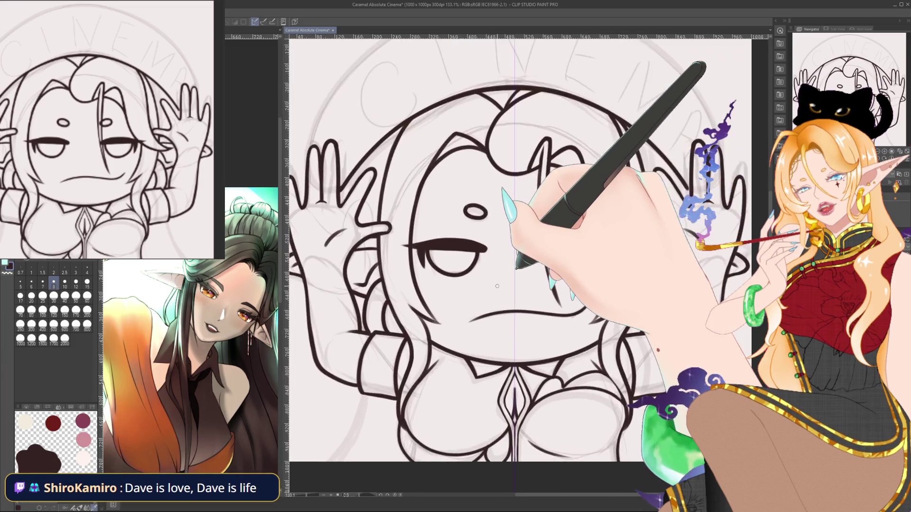
scroll(497, 287, "up", 1)
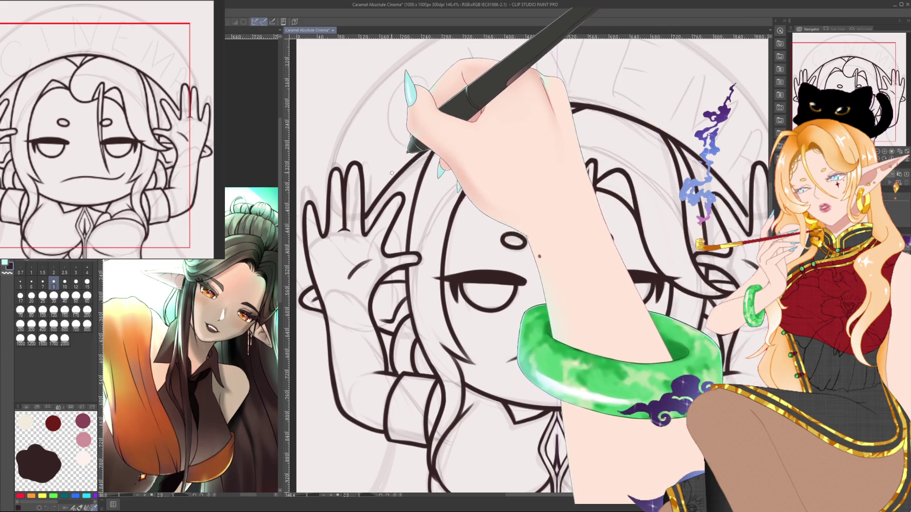
- At brush size 12, draw a short line beside the raised hand's finger
left_click(76, 284)
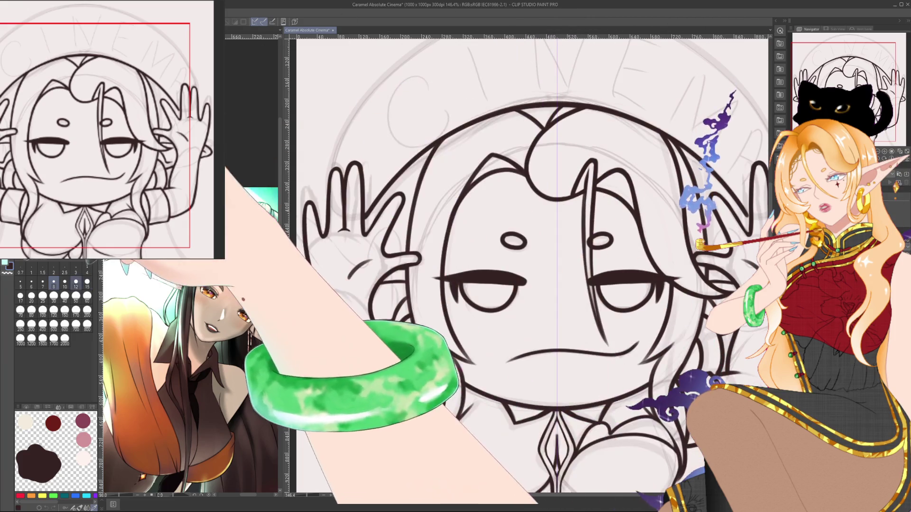
left_click_drag(382, 261, 394, 164)
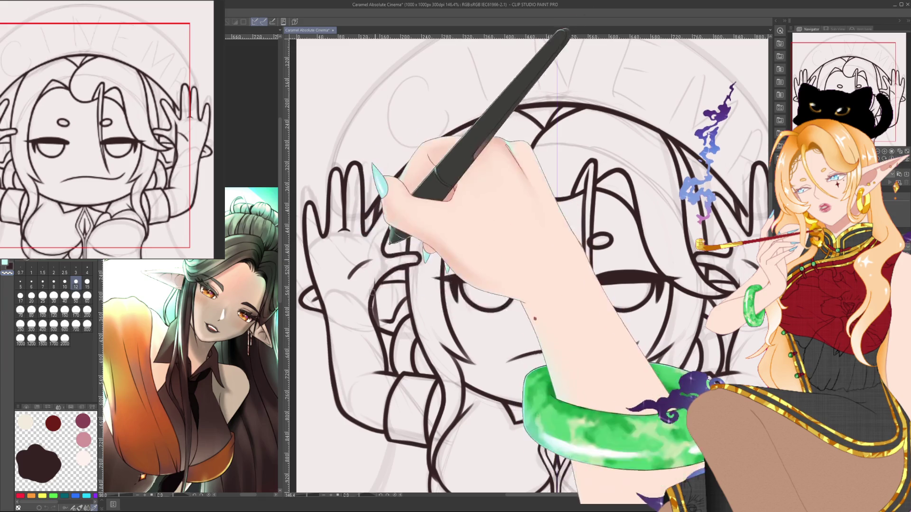
scroll(505, 294, "down", 1)
scroll(505, 295, "down", 5)
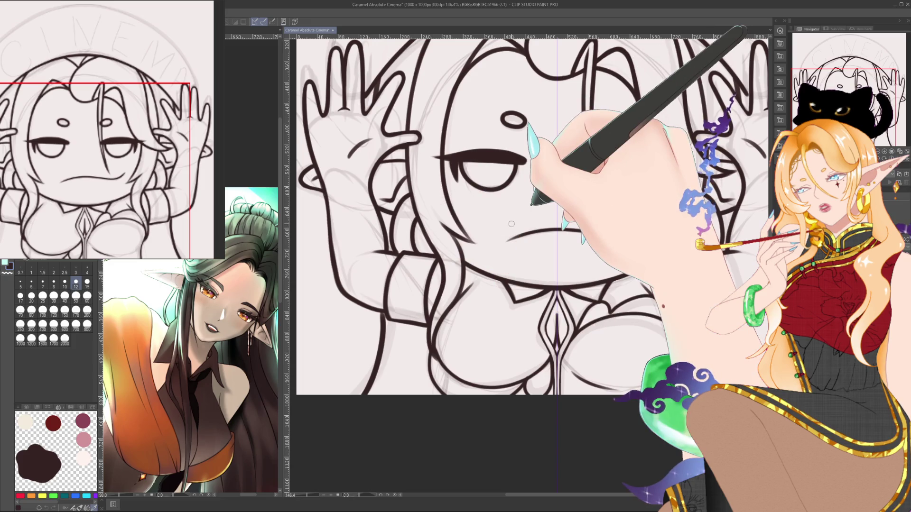
scroll(511, 224, "down", 2)
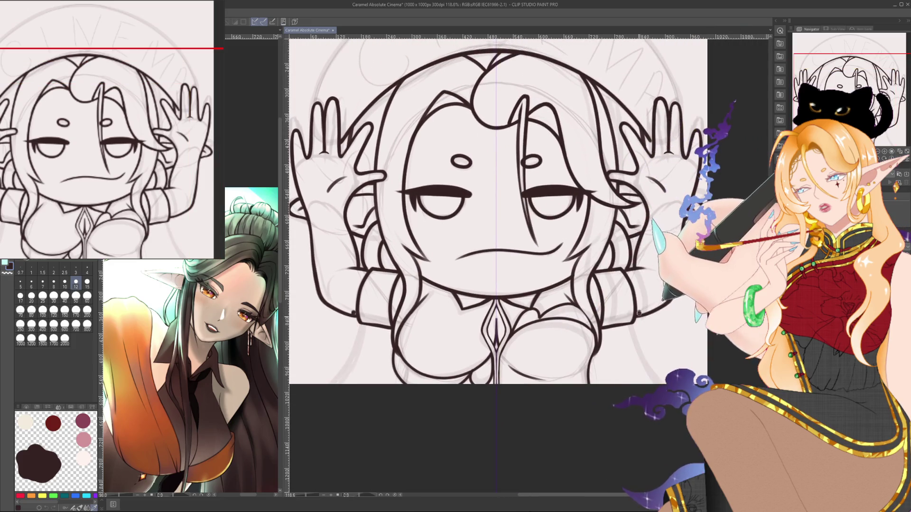
- Ink a line along the lower left arm
left_click_drag(357, 318, 333, 383)
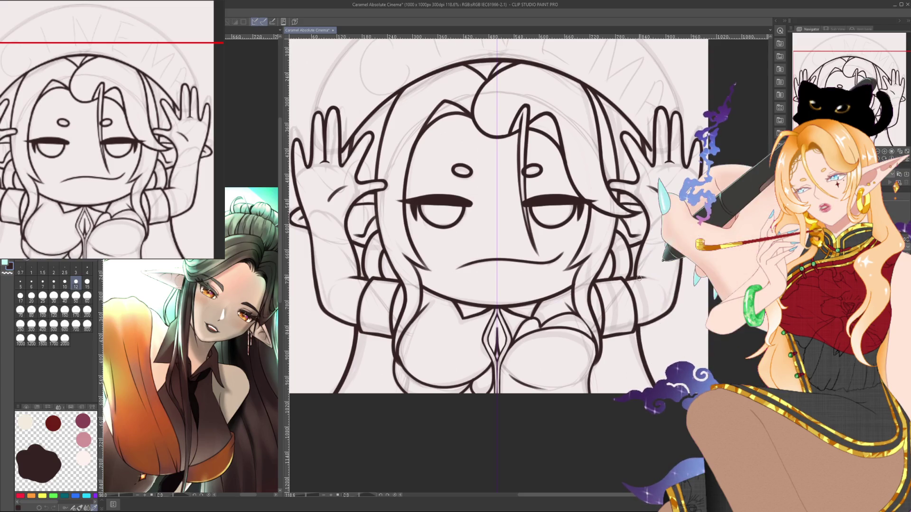
left_click(87, 311)
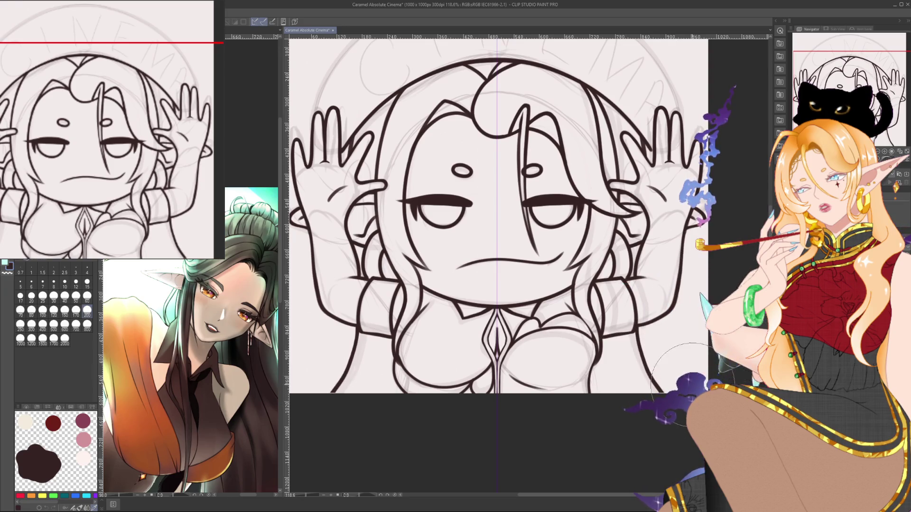
left_click_drag(693, 384, 701, 412)
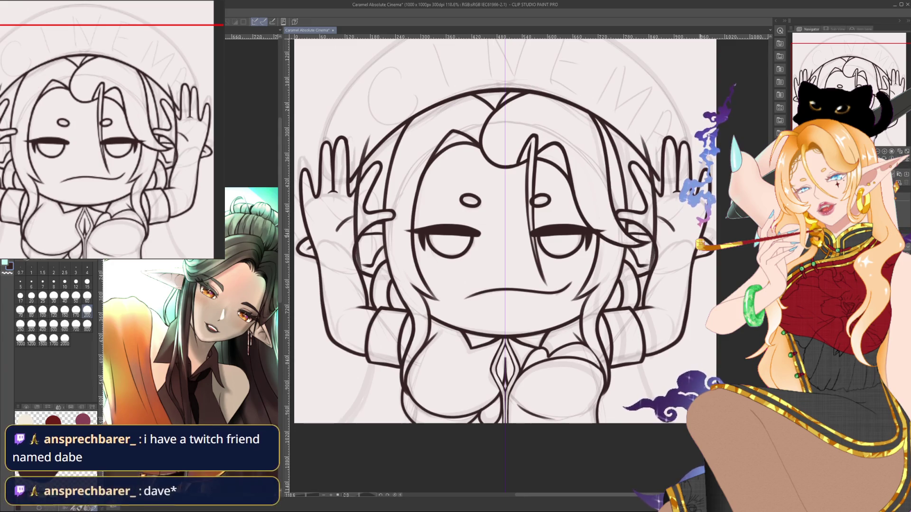
- At brush size 12, draw small mirrored marks beside both raised hands
key("p")
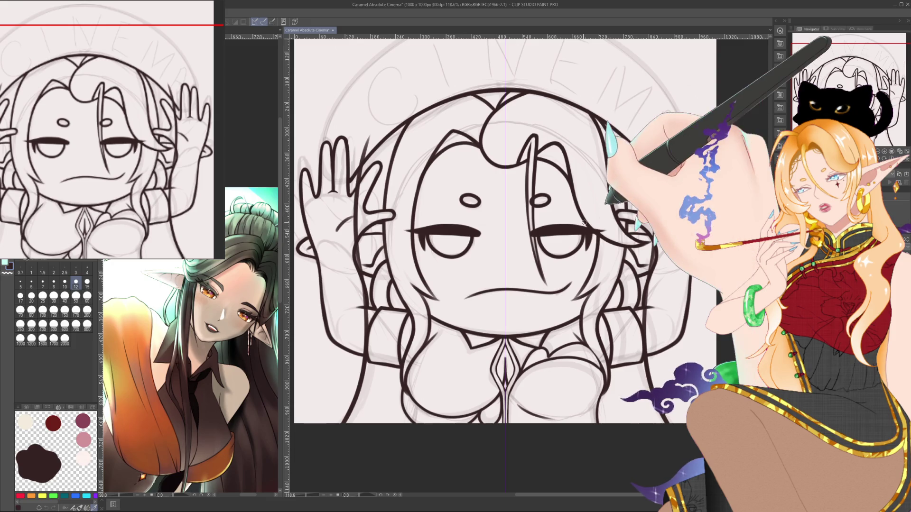
key("bracketright")
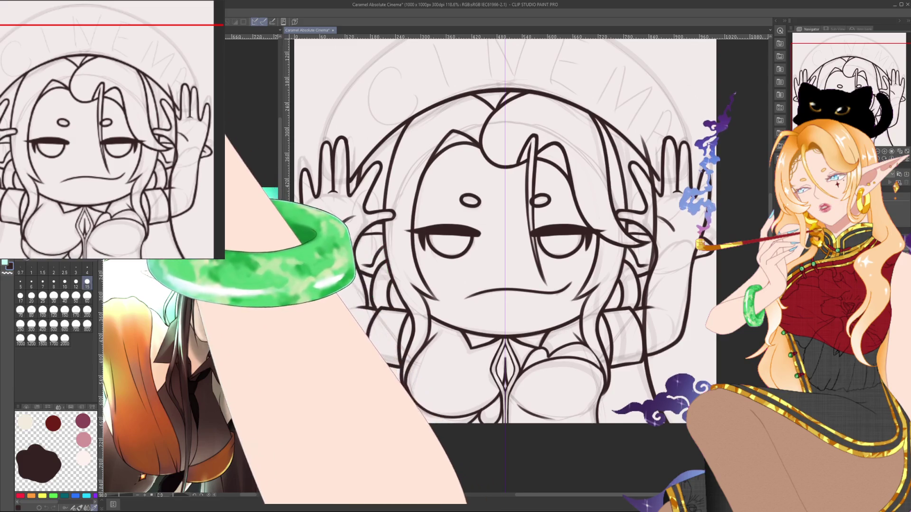
key("bracketleft")
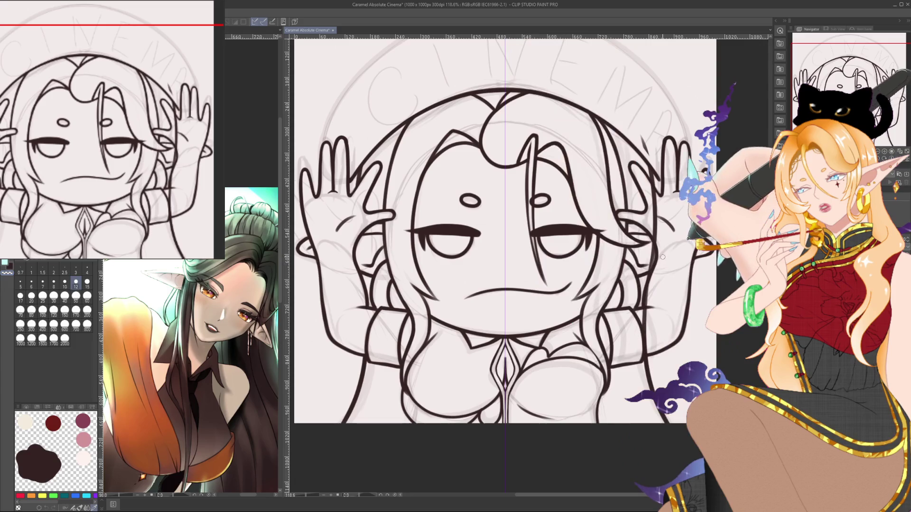
left_click_drag(652, 154, 642, 137)
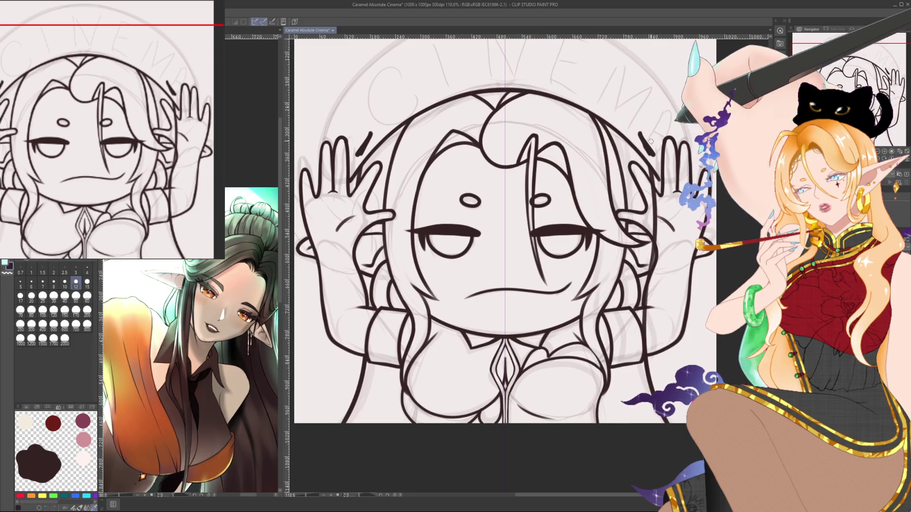
- Undo the mirrored marks beside the hands and shrink the brush to size 4
key("ctrl+z")
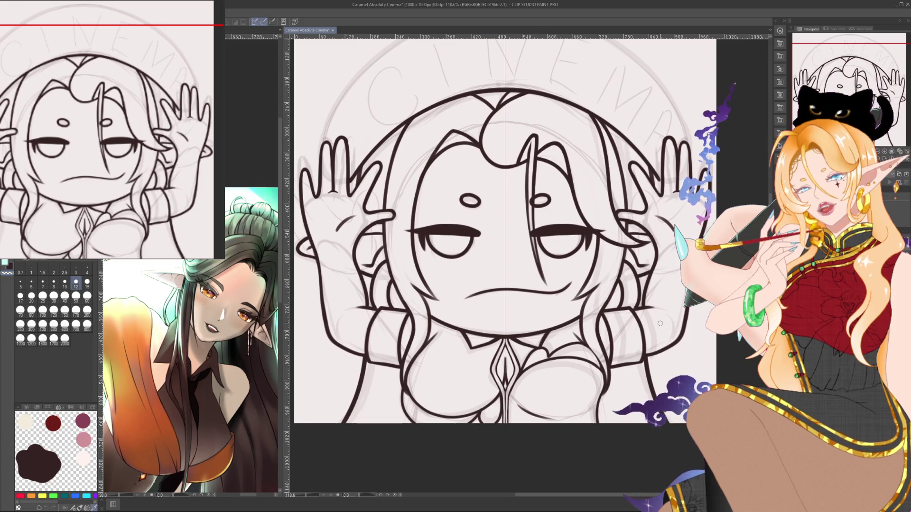
key("p")
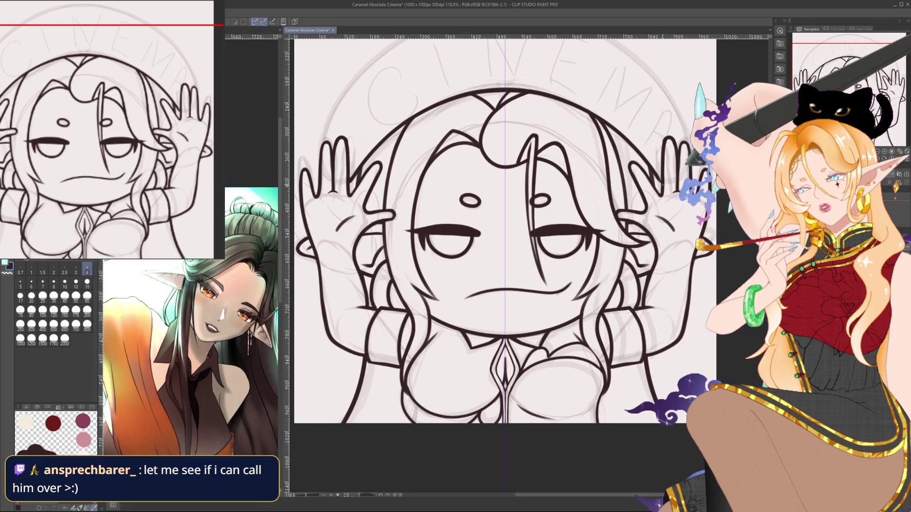
scroll(656, 159, "up", 5)
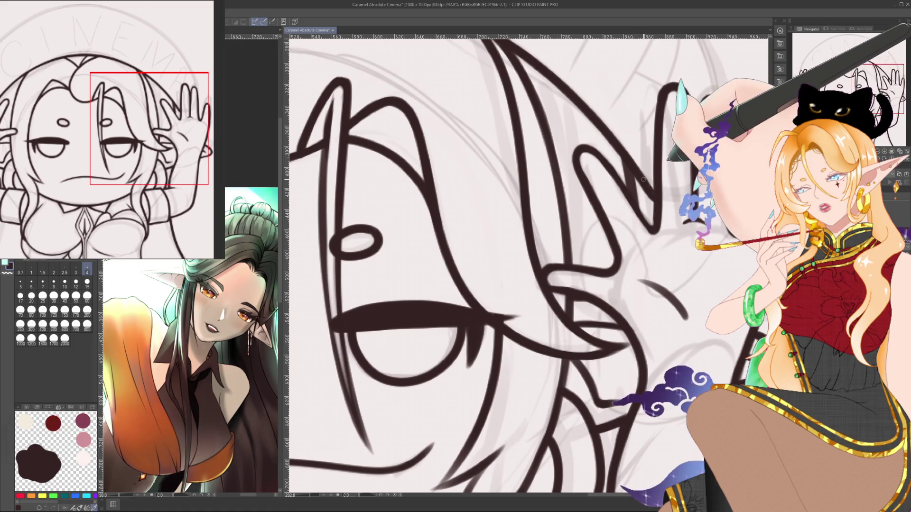
scroll(642, 160, "down", 3)
scroll(643, 160, "down", 2)
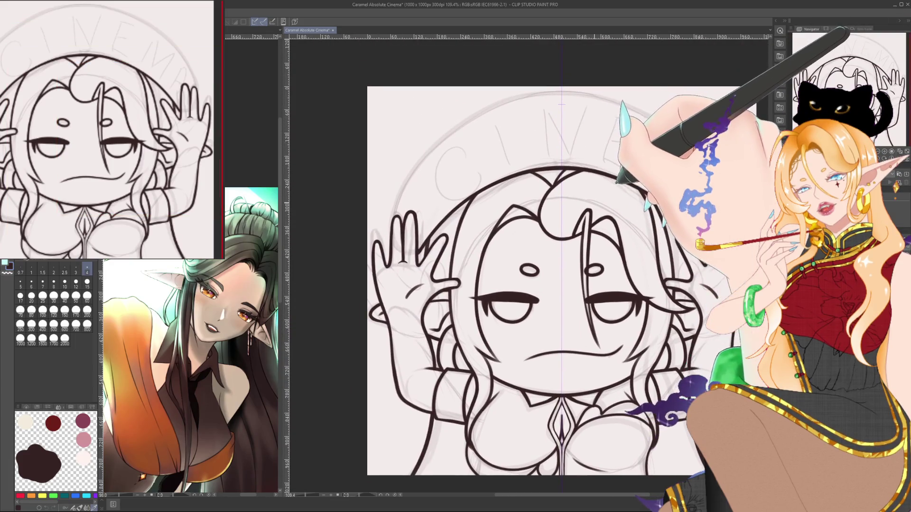
- Shift the drawing left, enlarge the brush to size 8 and turn the canvas sideways
left_click_drag(662, 243, 641, 242)
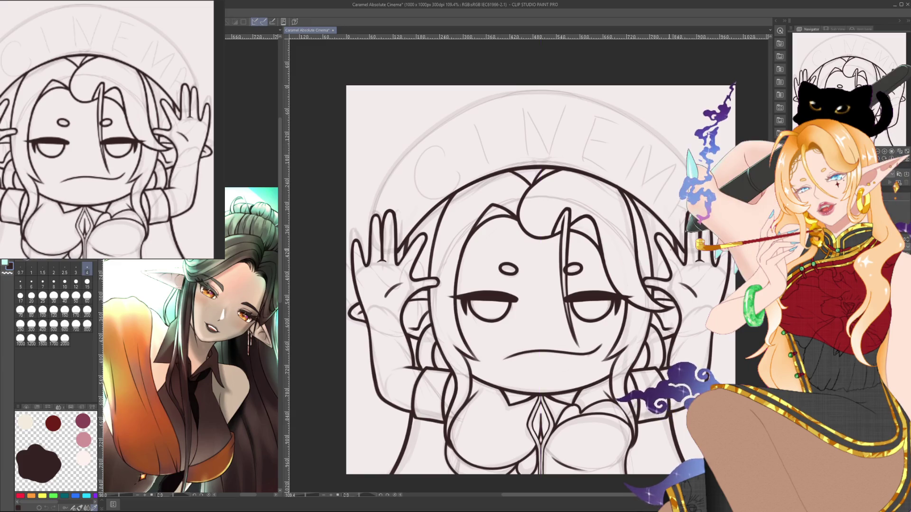
key("bracketright")
key("bracketright")
key("bracketright")
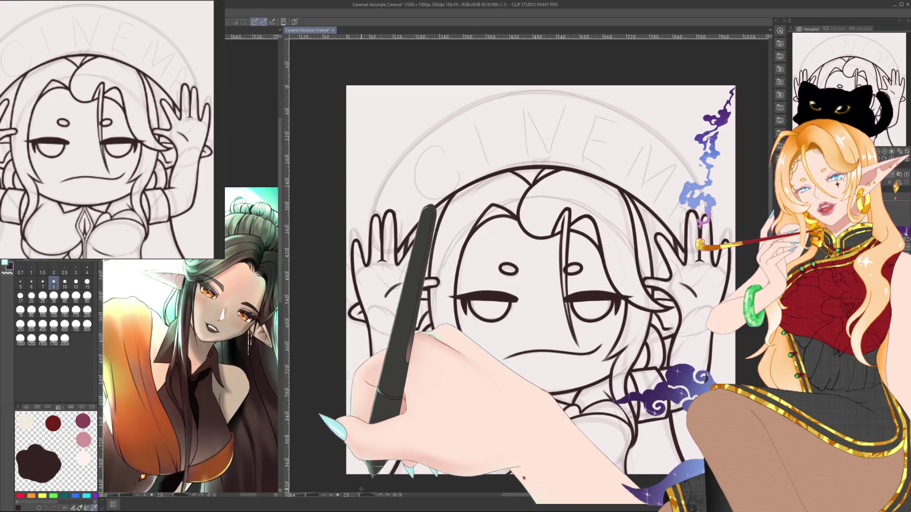
left_click_drag(528, 265, 459, 139)
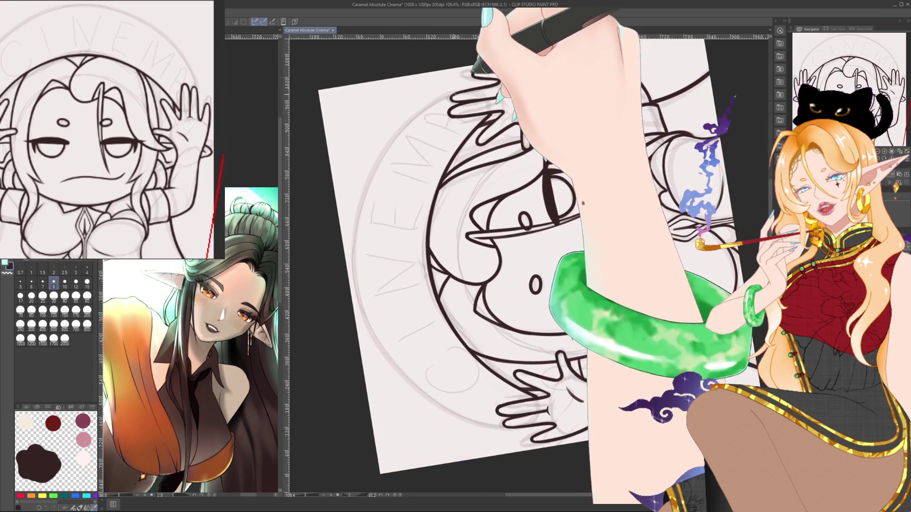
- Enlarge the pen, turn the canvas back upright and recentre the drawing
key("bracketright")
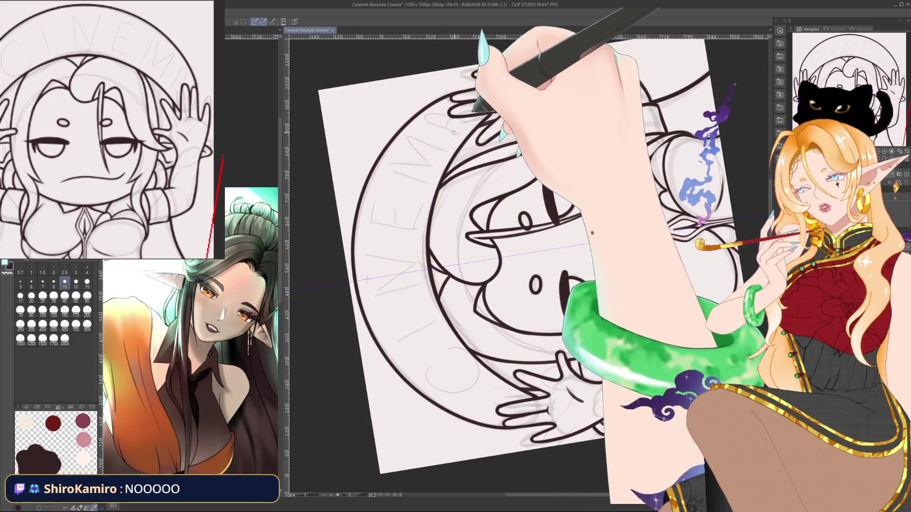
left_click_drag(366, 279, 534, 104)
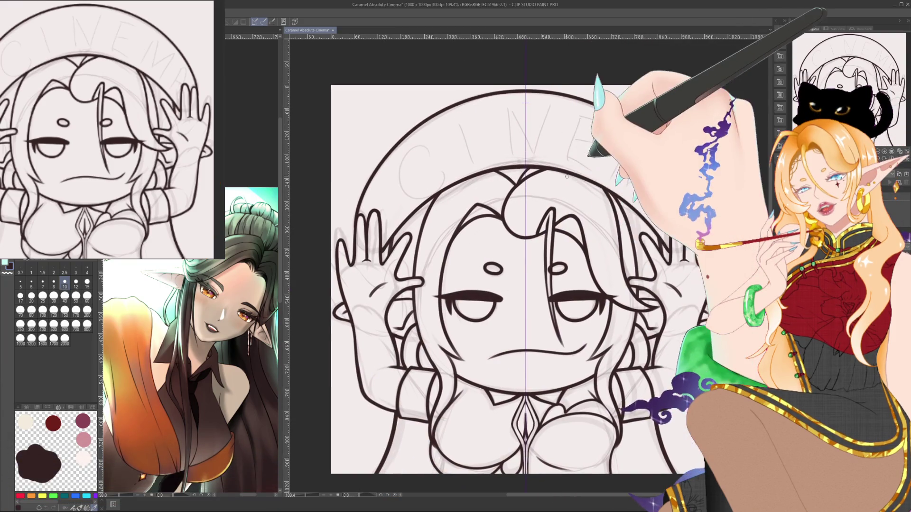
left_click_drag(693, 261, 647, 235)
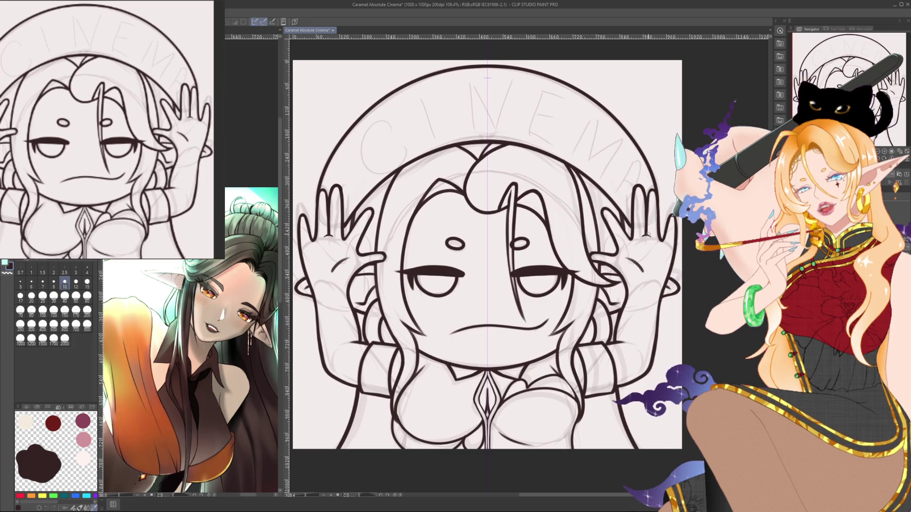
scroll(647, 234, "down", 2)
left_click_drag(666, 218, 646, 221)
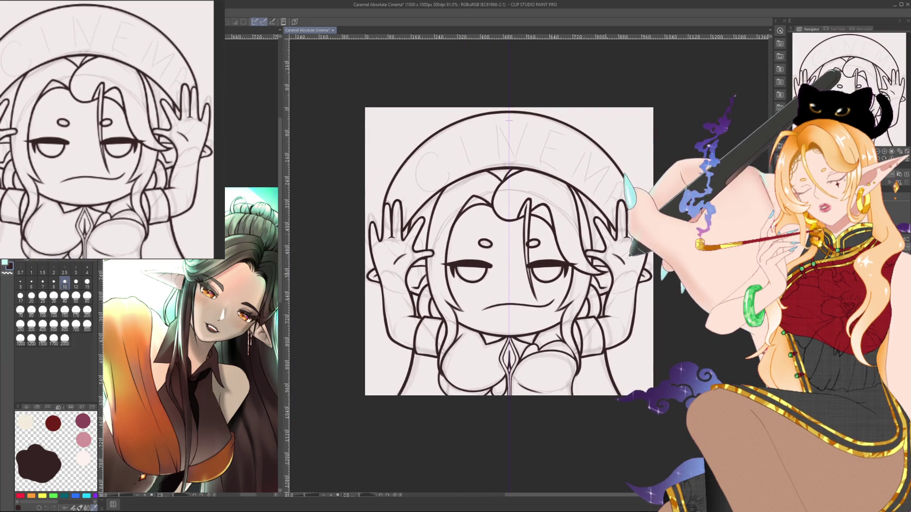
scroll(586, 283, "up", 1)
scroll(586, 282, "up", 1)
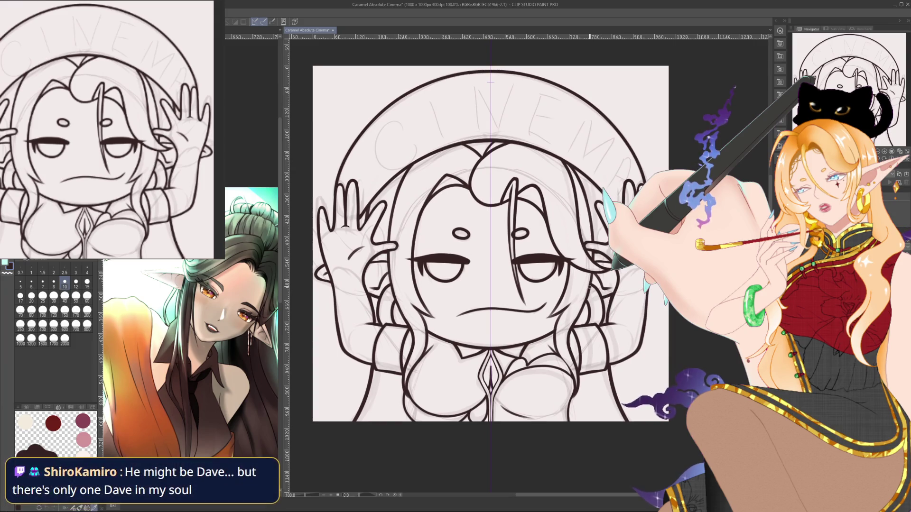
- Switch the pen to a medium size and reframe the zoomed view on the drawing
left_click(86, 267)
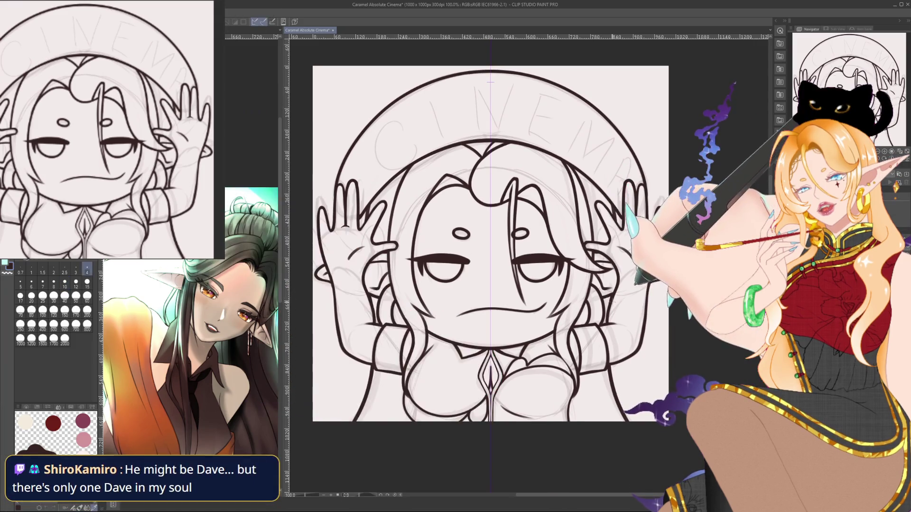
left_click(53, 283)
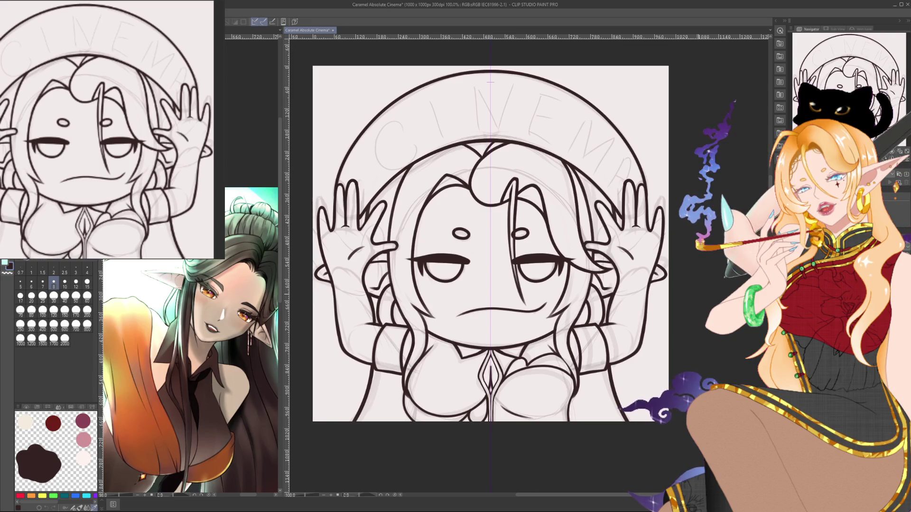
left_click_drag(660, 219, 686, 235)
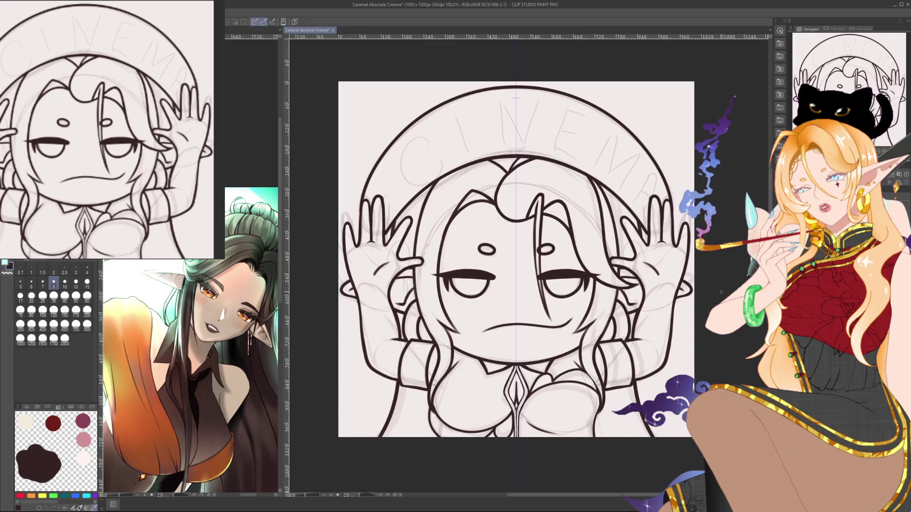
scroll(693, 266, "up", 1)
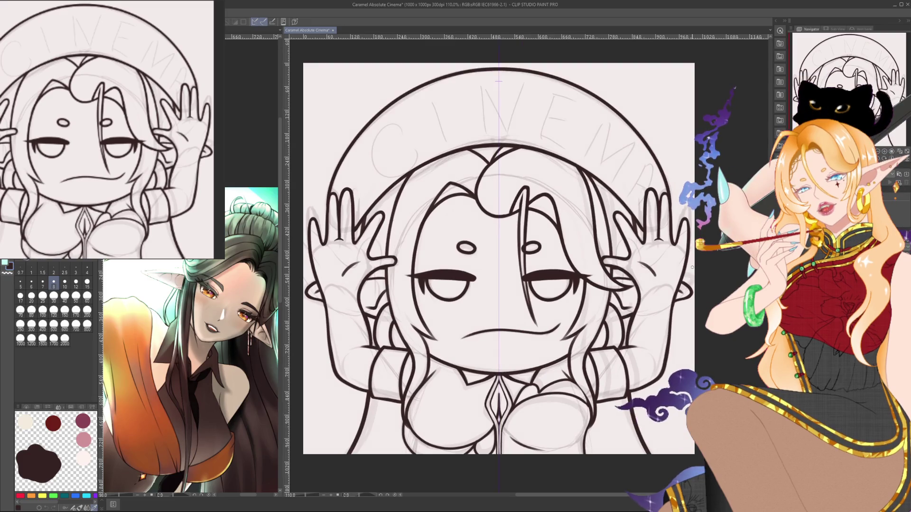
scroll(691, 267, "left", 2)
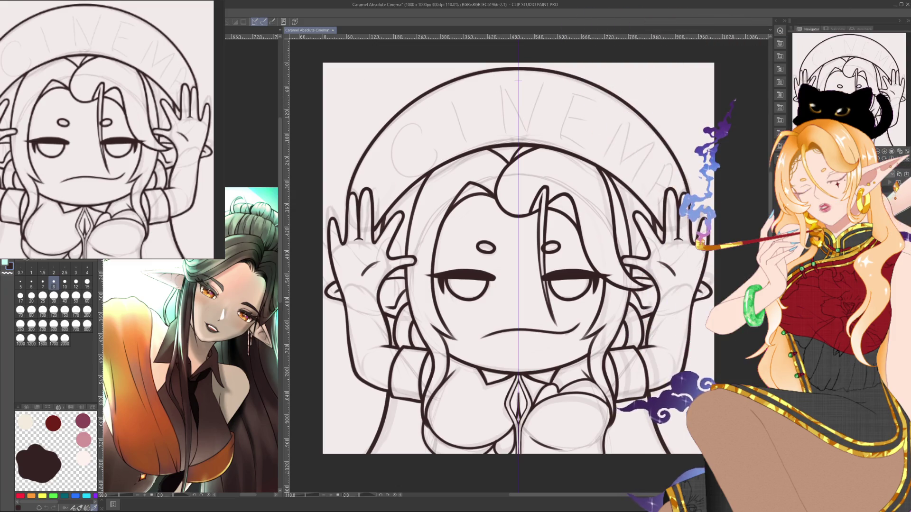
scroll(518, 80, "up", 3)
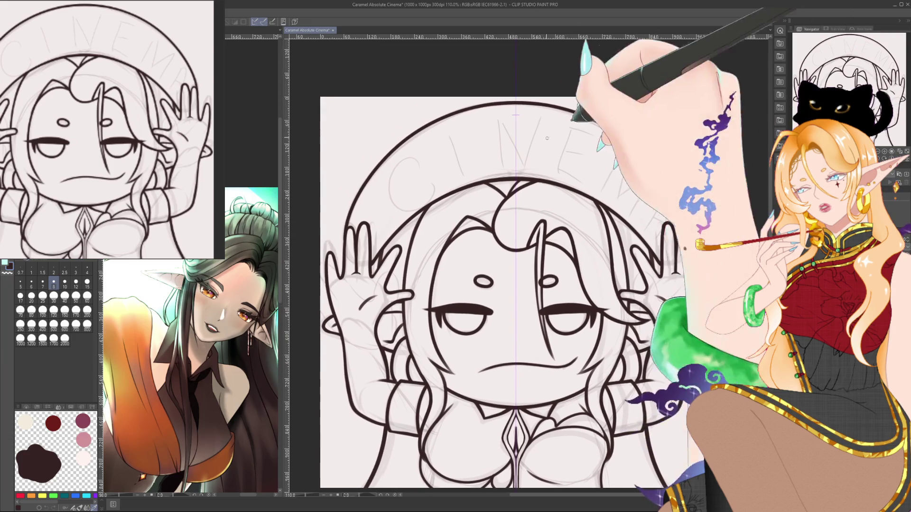
- Draw a centre line and faint radiating guide lines across the badge's lettering band
left_click_drag(516, 209, 516, 102)
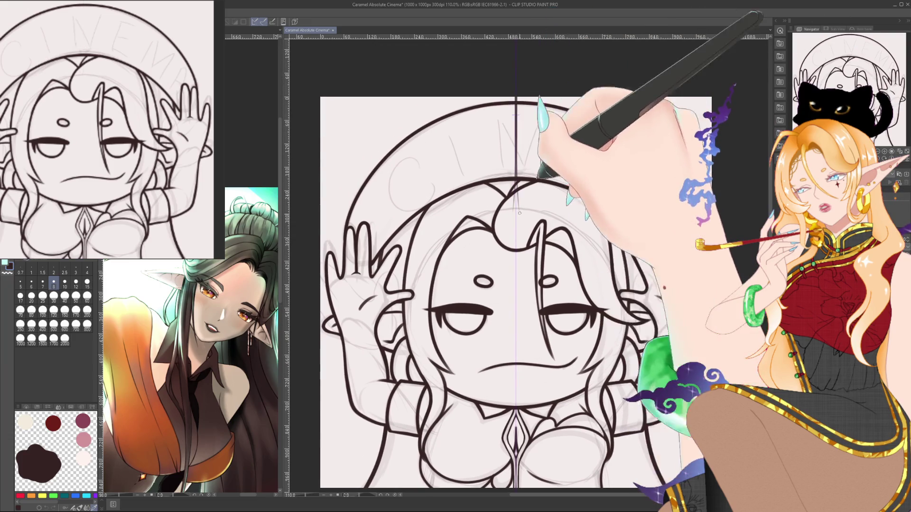
left_click_drag(666, 149, 612, 209)
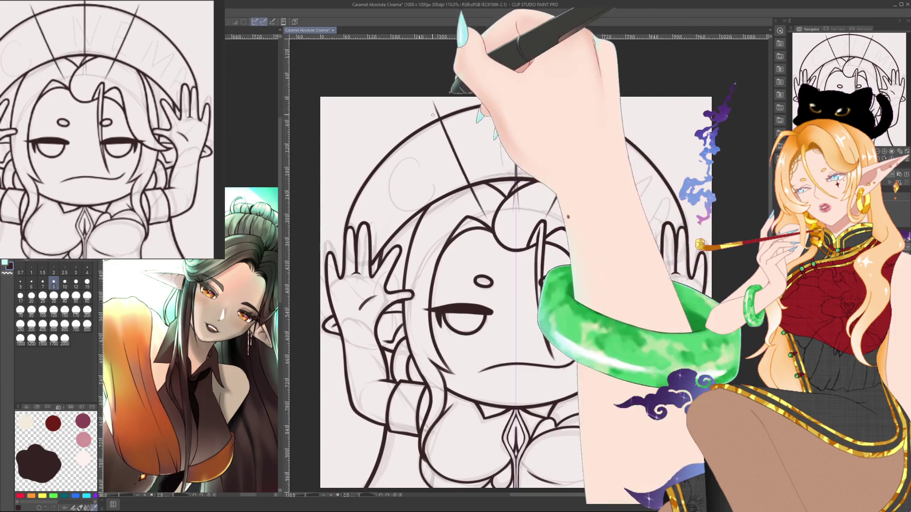
left_click_drag(364, 148, 443, 237)
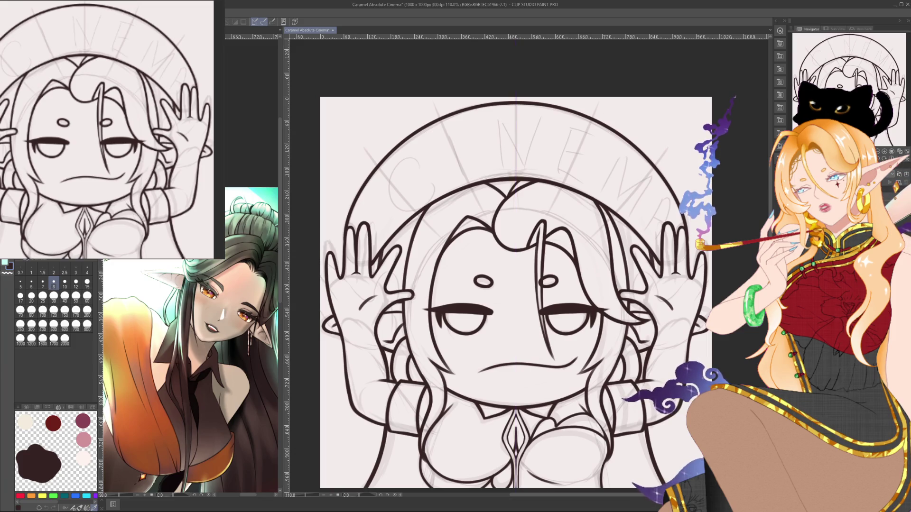
- Zoom to 133% on the badge's upper band and enlarge the pen for lettering
left_click_drag(465, 192, 474, 218)
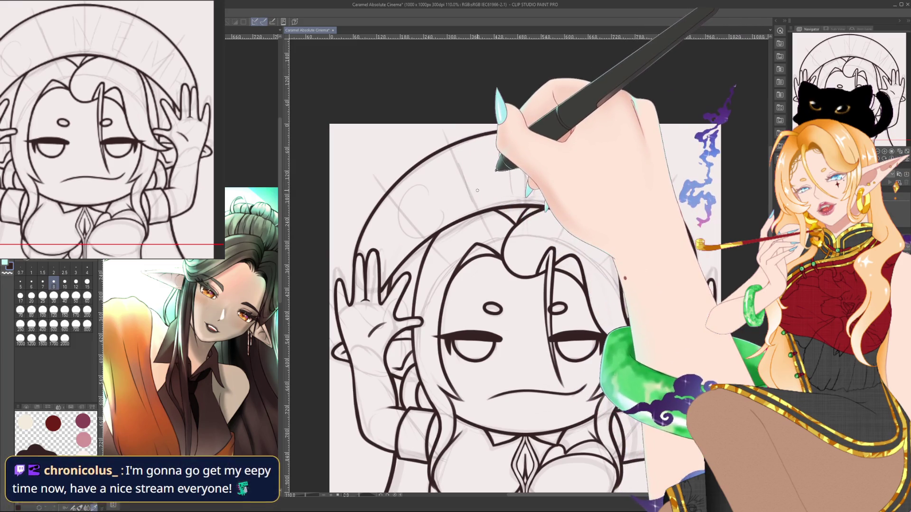
scroll(484, 167, "up", 2)
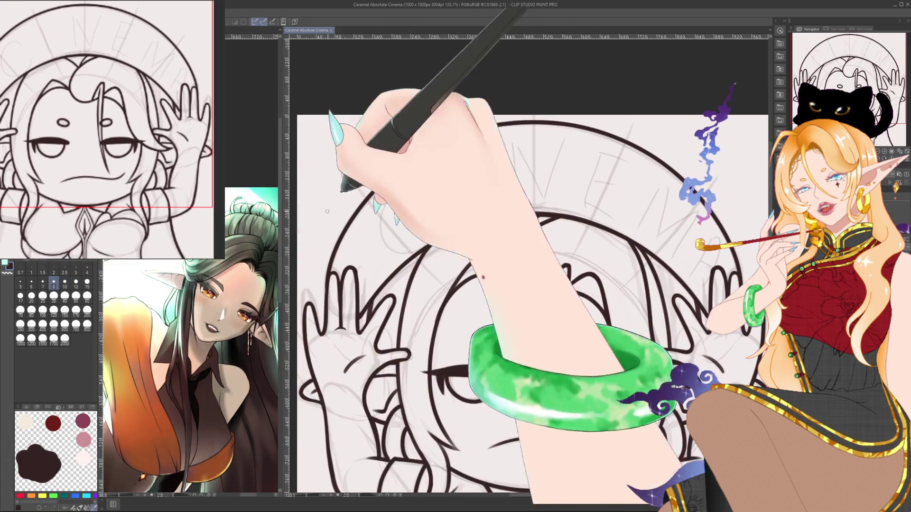
left_click(64, 283)
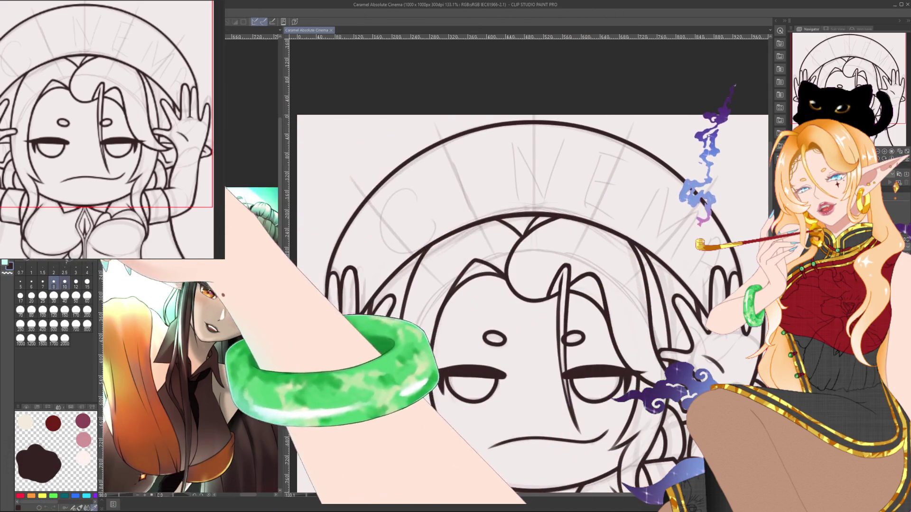
- Ink the letter C at the start of the lettering band
mouse_move(379, 219)
left_mouse_down()
mouse_move(400, 240)
mouse_move(383, 211)
left_mouse_up()
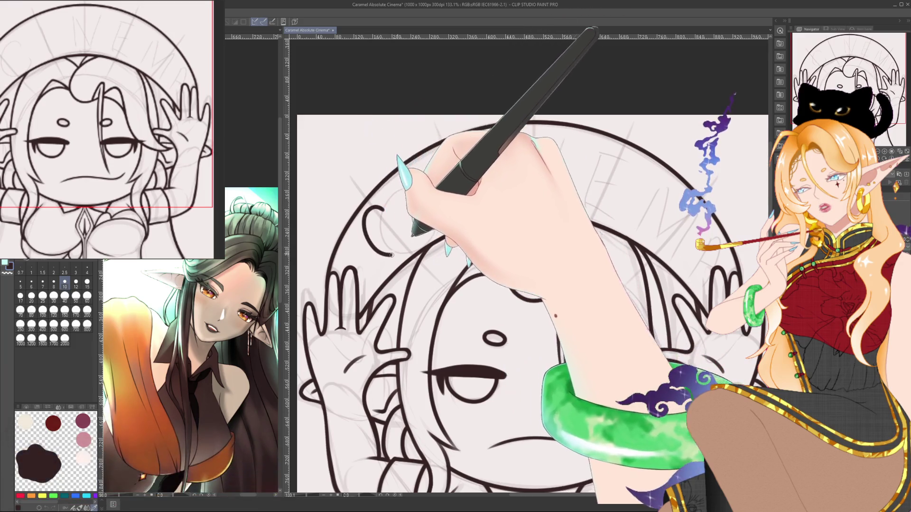
left_click_drag(401, 241, 384, 209)
left_click_drag(402, 242, 384, 203)
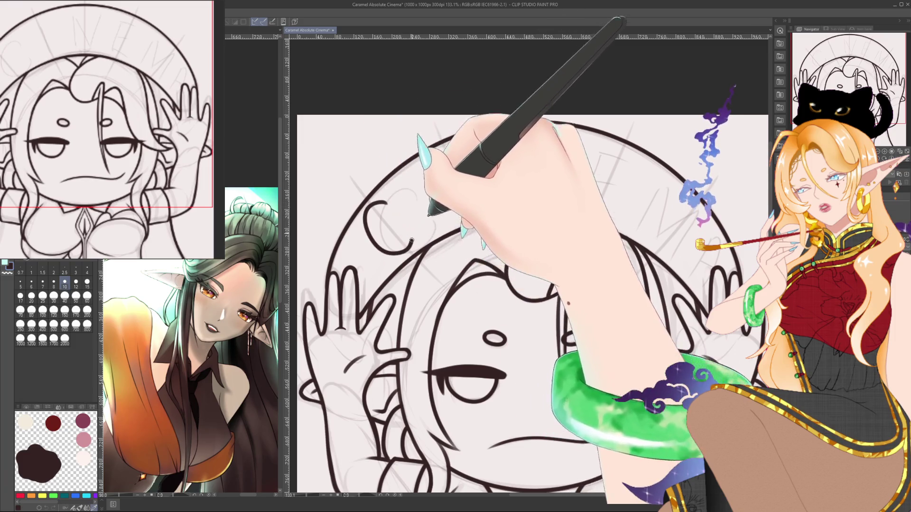
- Ink the letter I beside the C, undoing a misplaced stroke
mouse_move(458, 213)
left_mouse_down()
mouse_move(445, 176)
mouse_move(456, 210)
left_mouse_up()
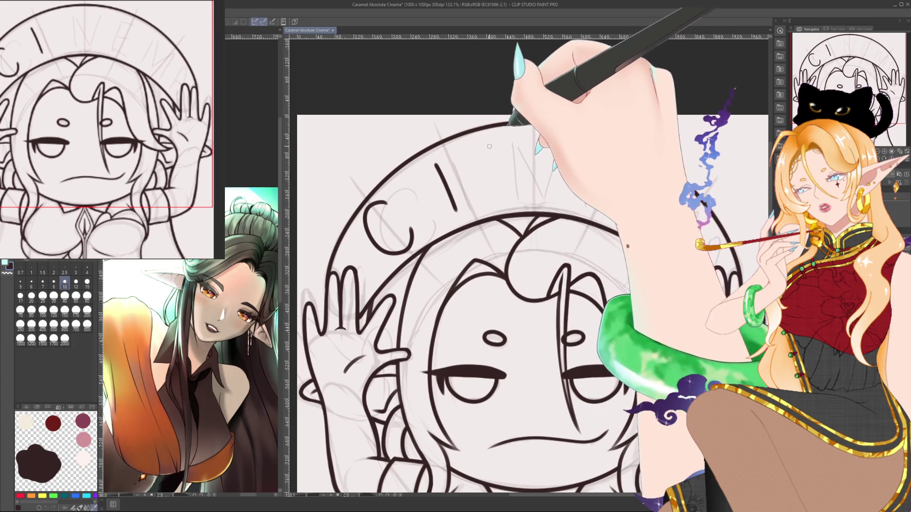
left_click_drag(490, 146, 501, 205)
key("ctrl+z")
key("ctrl+z")
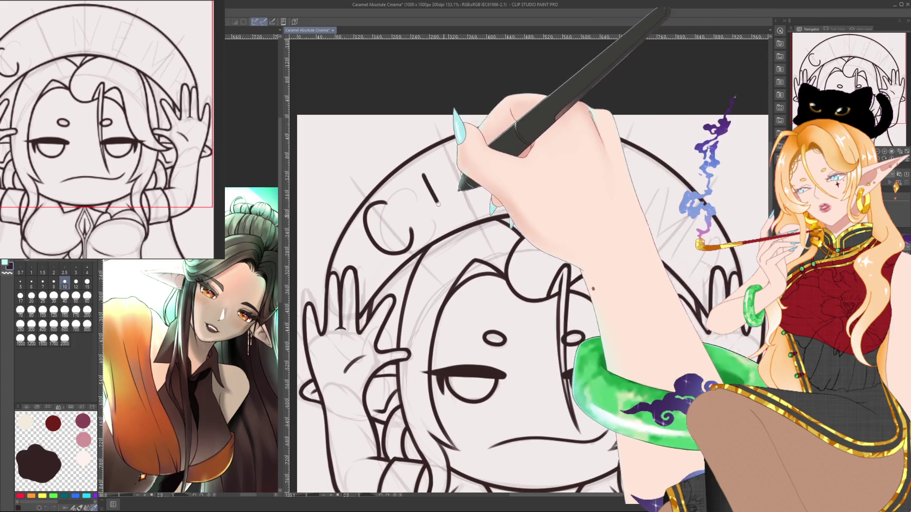
left_click_drag(425, 170, 447, 213)
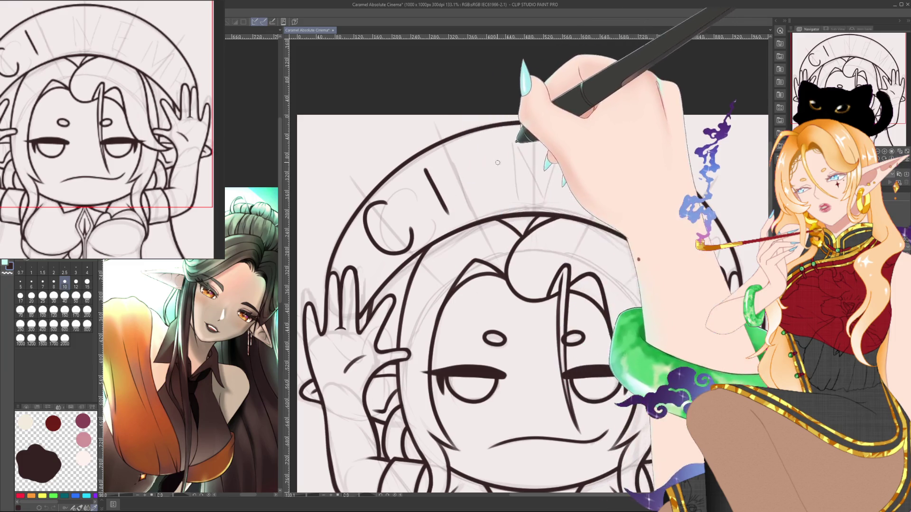